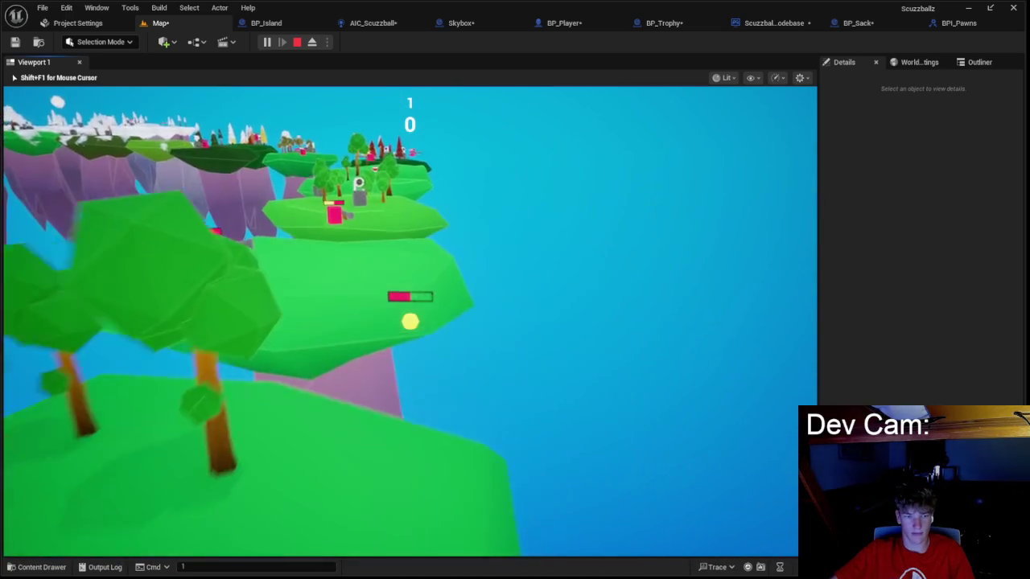
- Stop the running play-test and select the Skybox actor in the level
key(Escape)
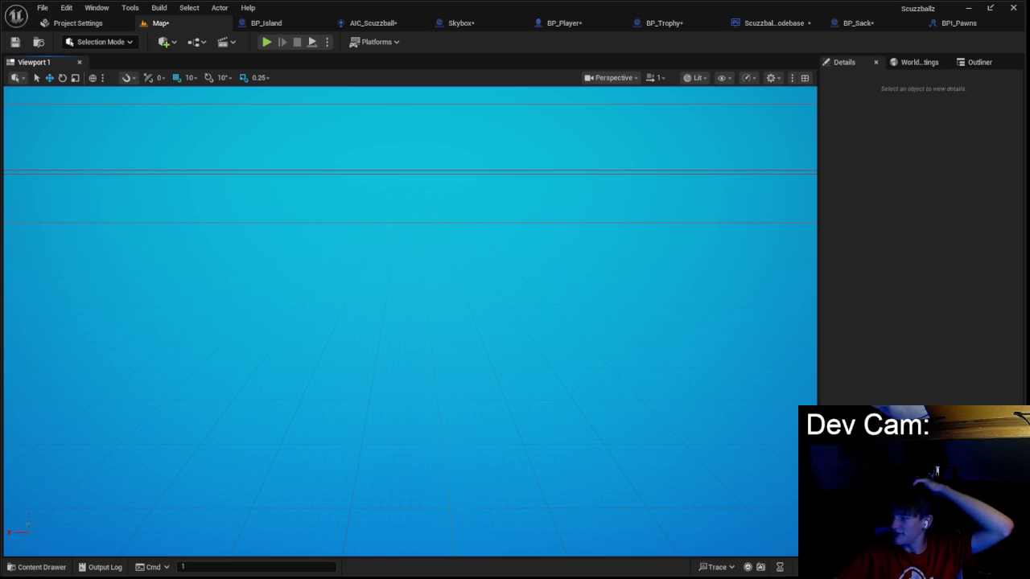
click(538, 272)
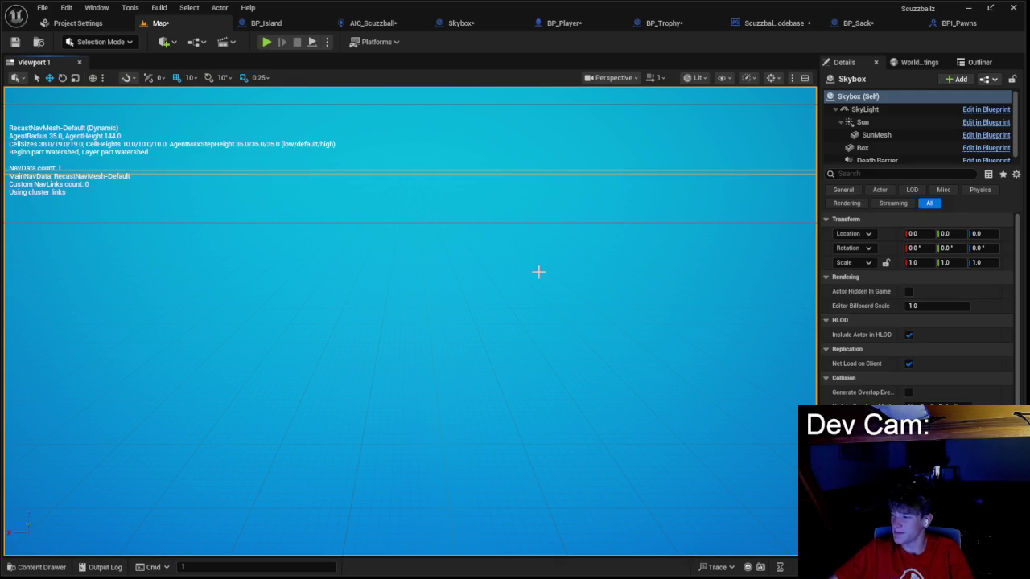
- Start a Play-In-Editor session of the floating-island level
click(266, 42)
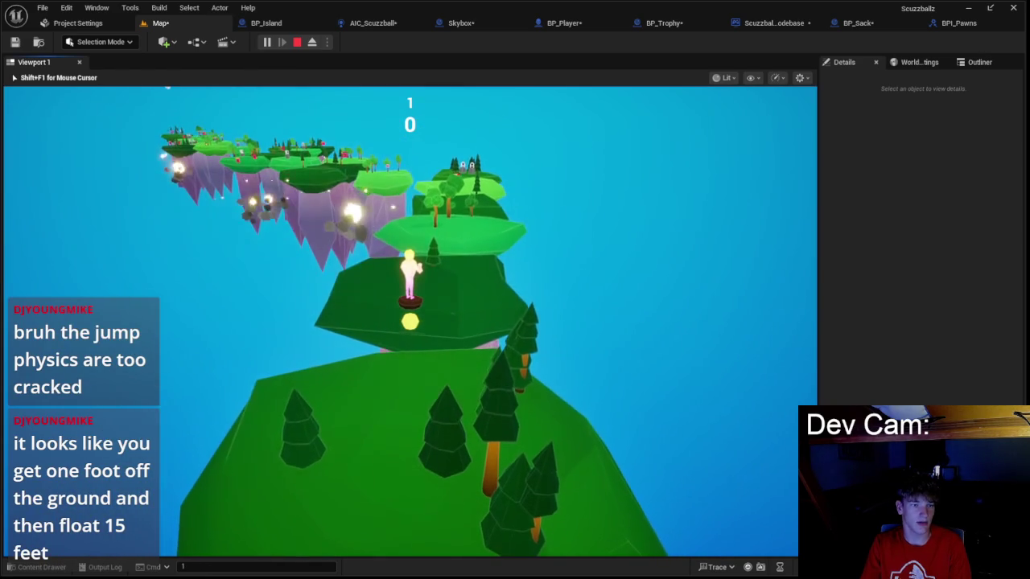
- Stop the play-test and bring up the ScuzzballzGamemodebase EventGraph with its Spawn Sack, Branch and Delay chain
key(super)
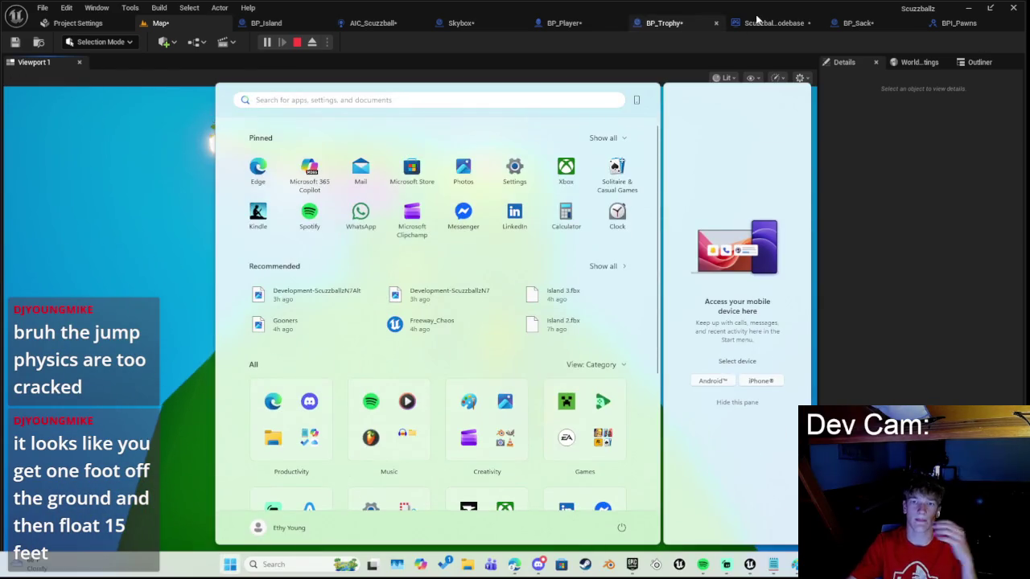
click(758, 23)
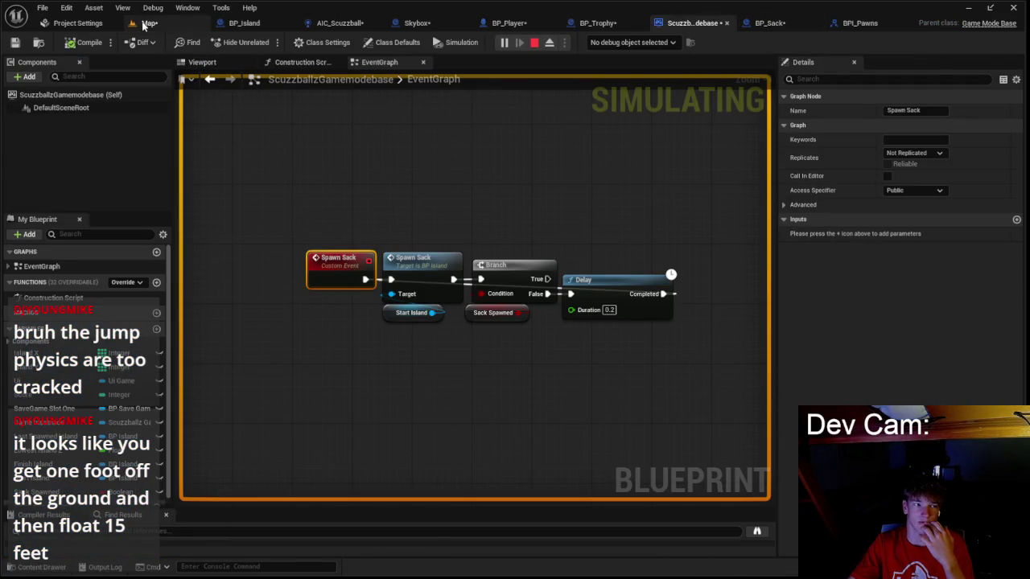
click(145, 23)
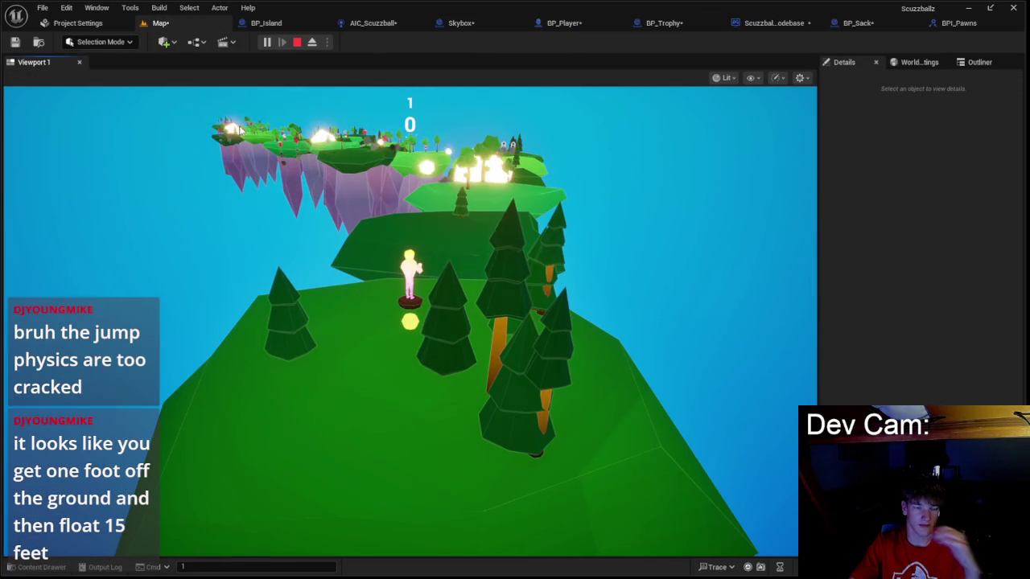
key(Escape)
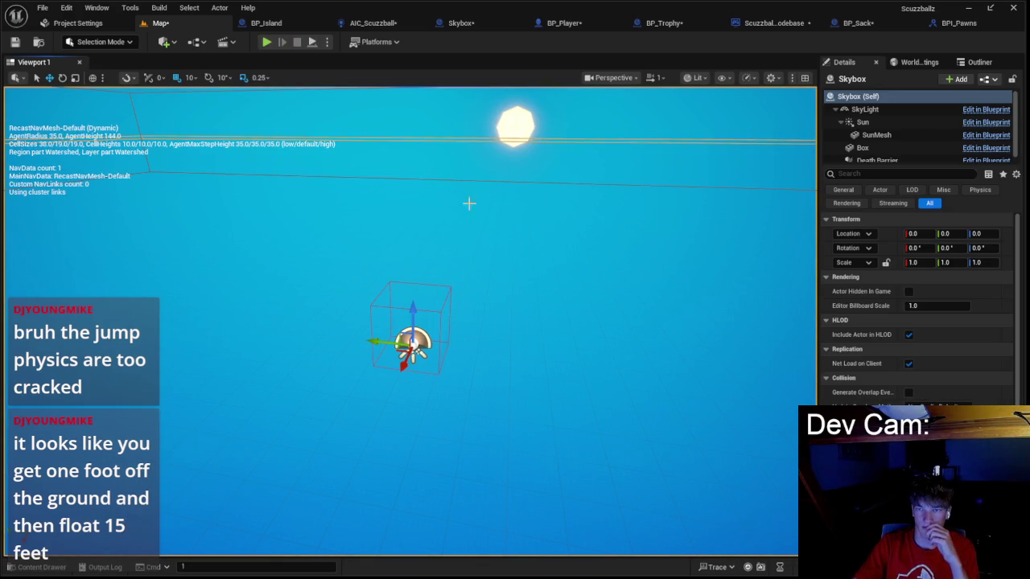
click(769, 24)
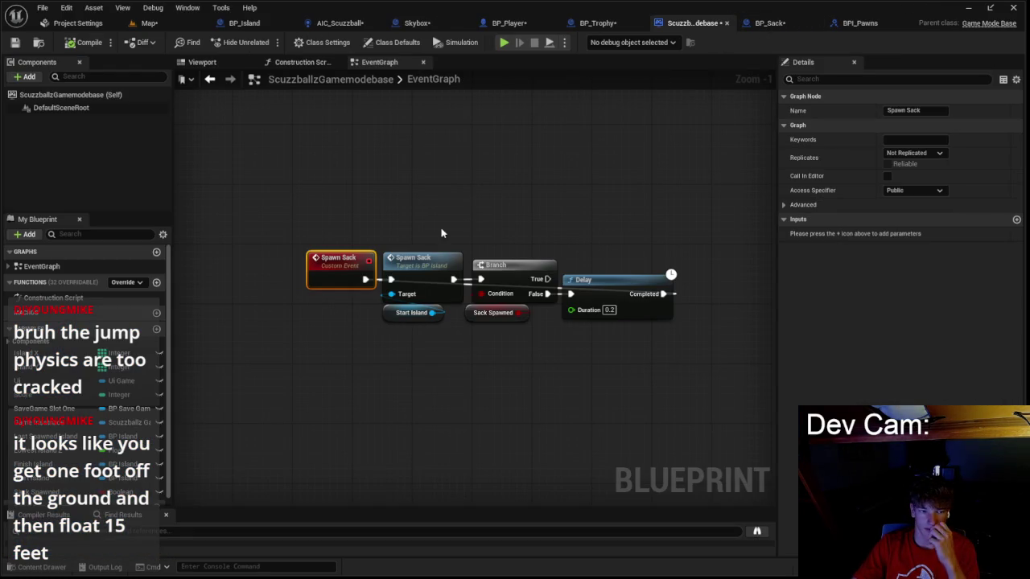
- Inspect BP_Island's Spawn Sack event, deleting a node, then play-test the level again
double_click(417, 260)
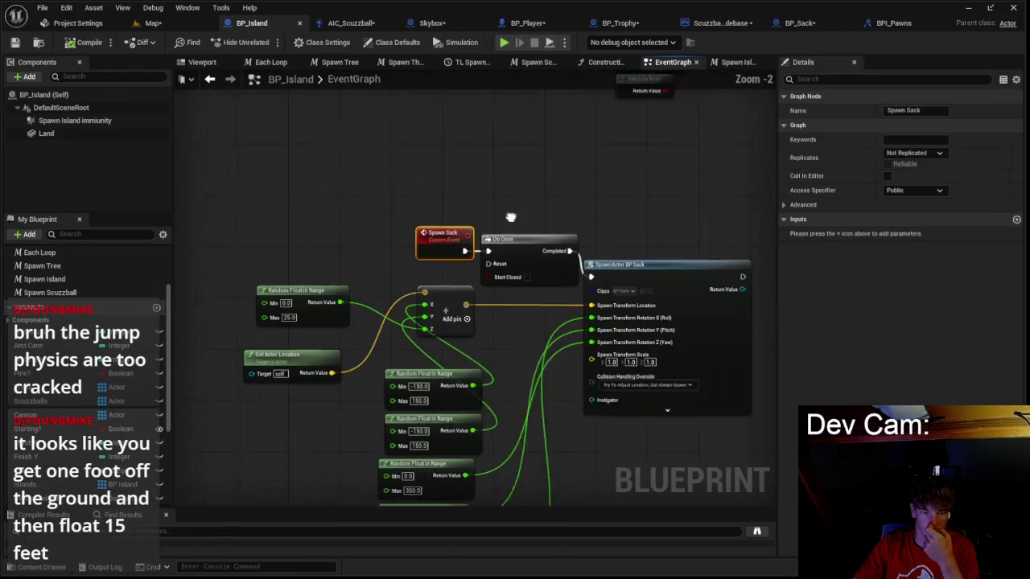
scroll(473, 182, down, 1)
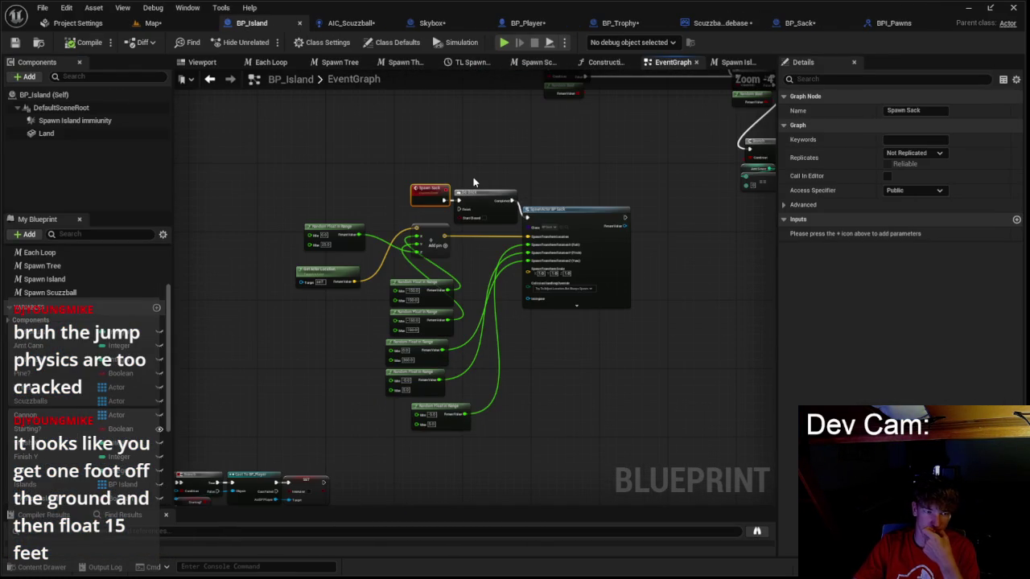
scroll(427, 183, up, 2)
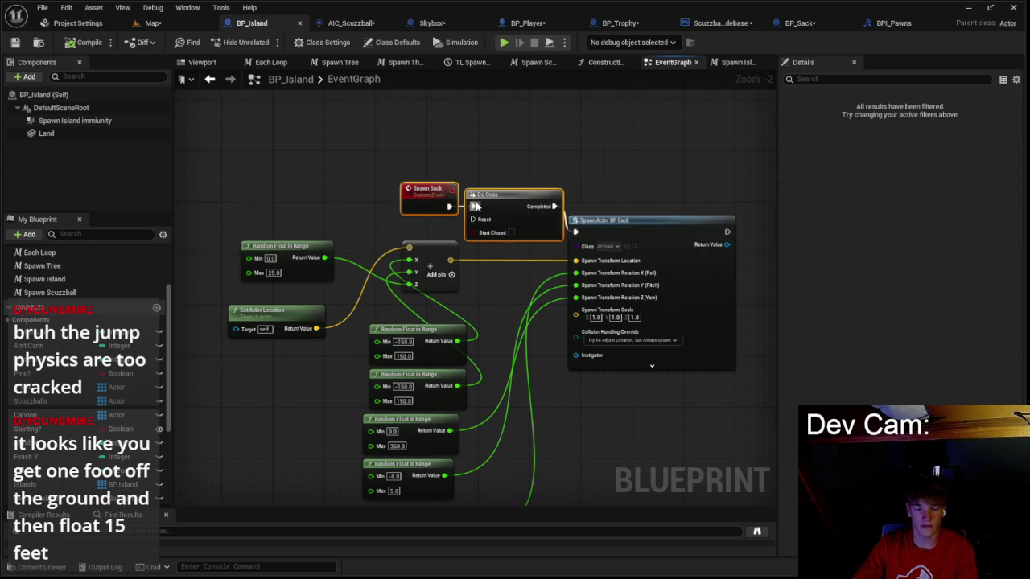
key(Delete)
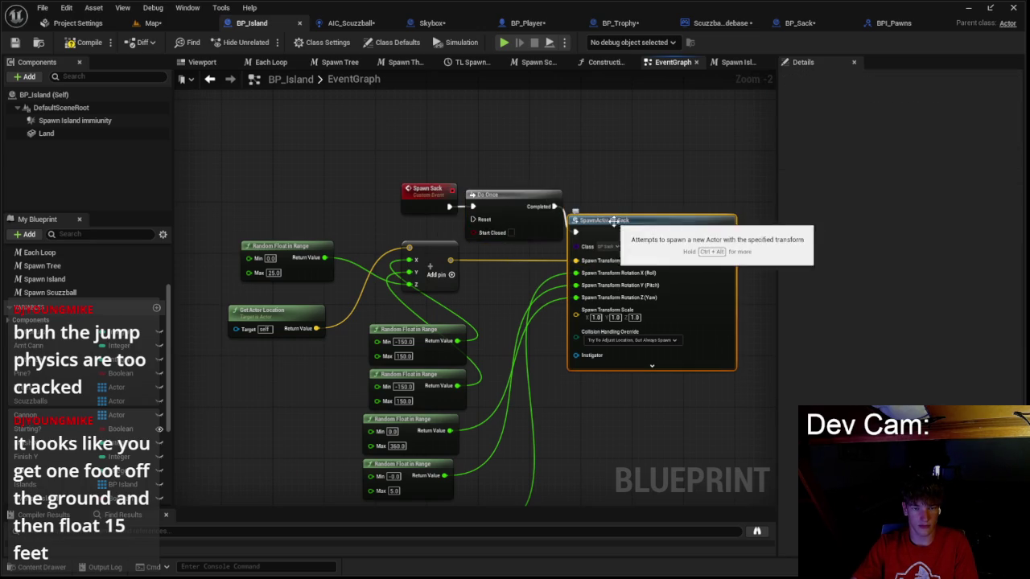
scroll(613, 221, down, 1)
scroll(286, 256, down, 2)
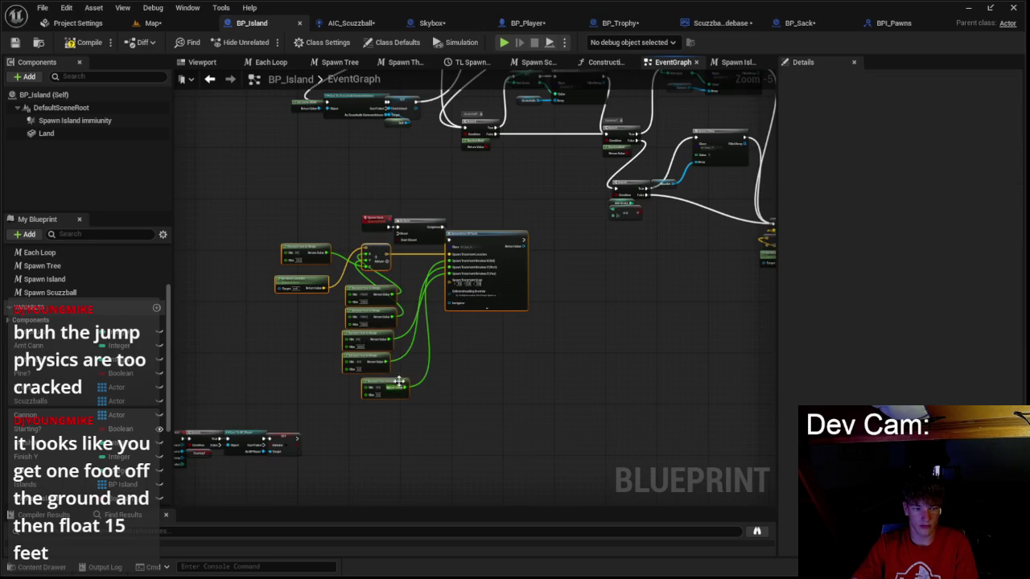
scroll(376, 243, up, 3)
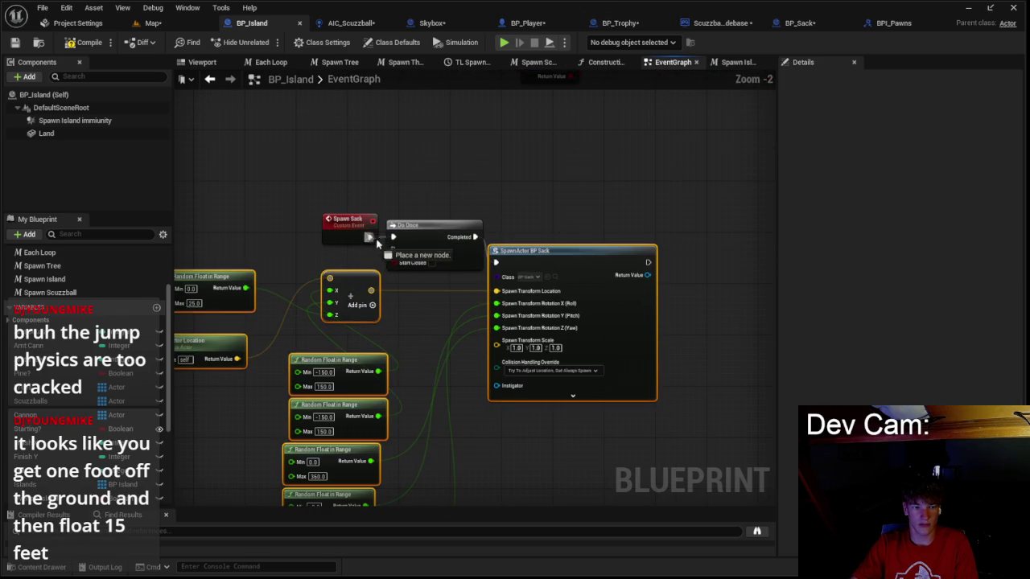
click(174, 25)
click(267, 42)
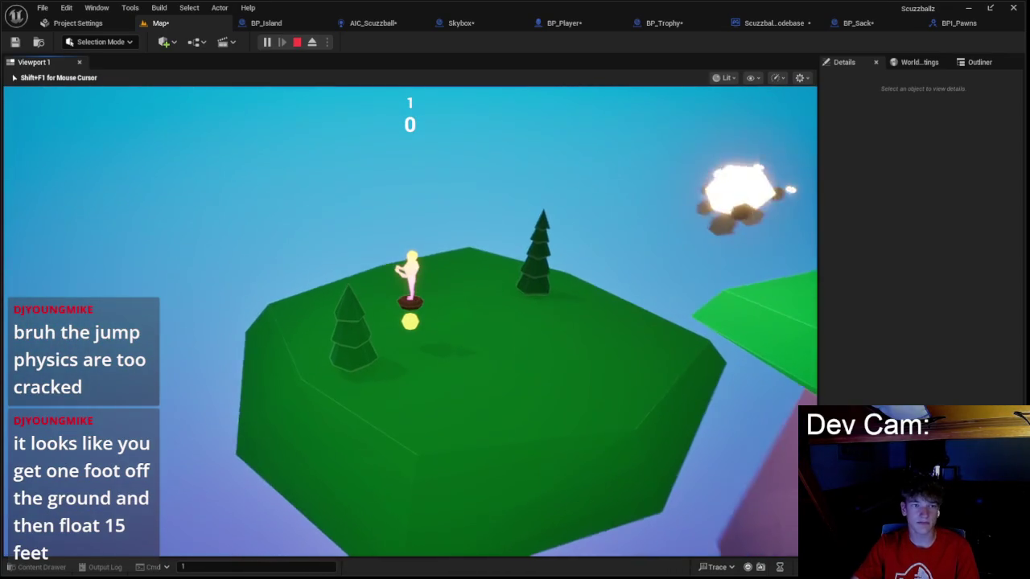
- End the play session, check BP_Island's graph, and return to the gamemode's Spawn Sack chain
key(super)
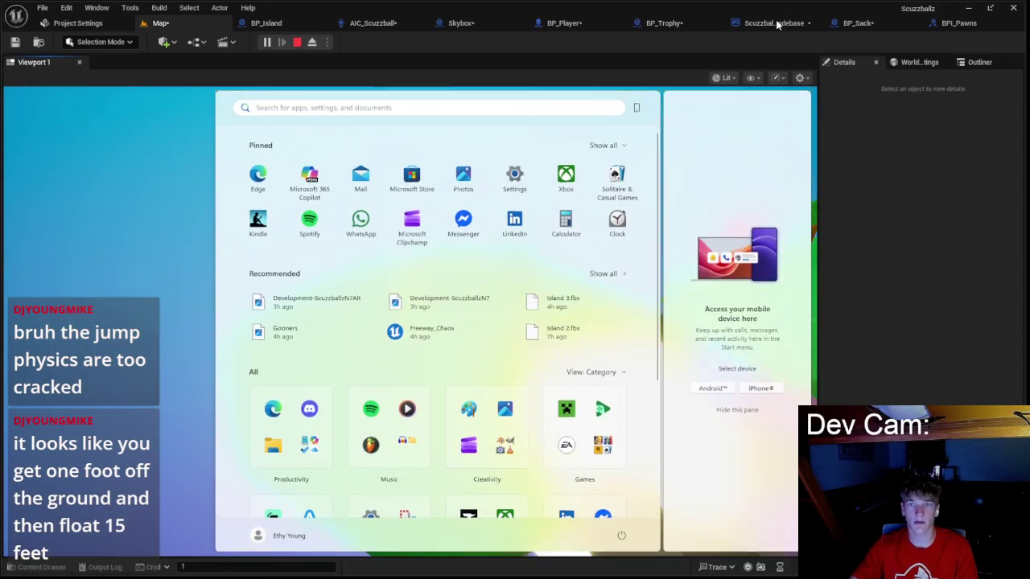
click(774, 23)
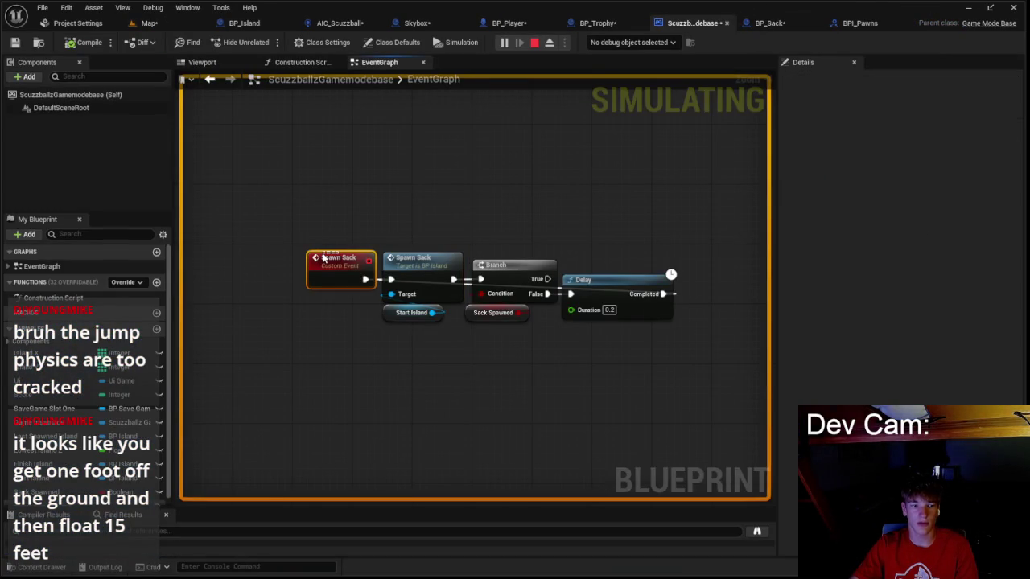
click(149, 24)
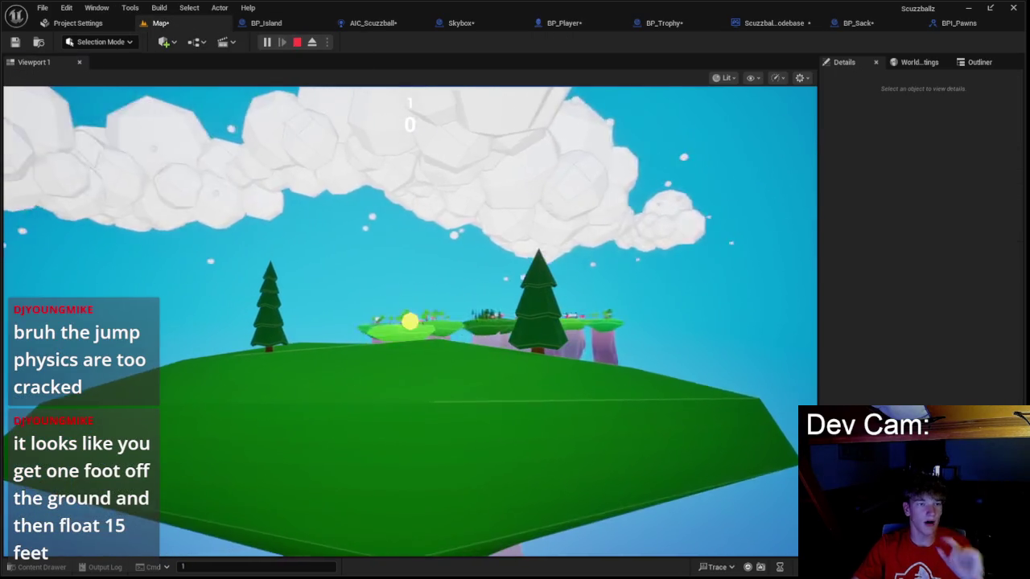
key(Escape)
click(273, 24)
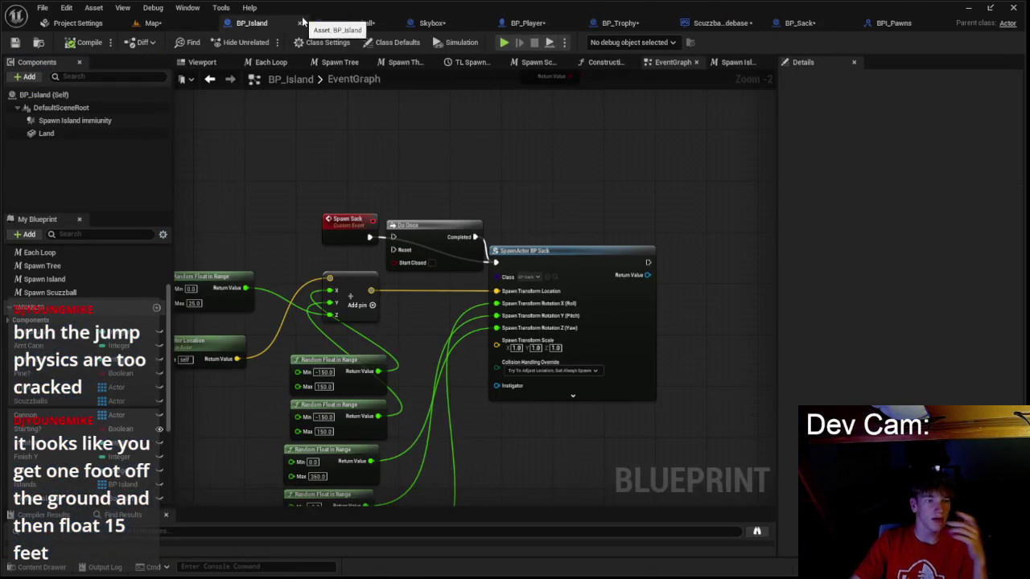
scroll(377, 127, down, 1)
click(687, 25)
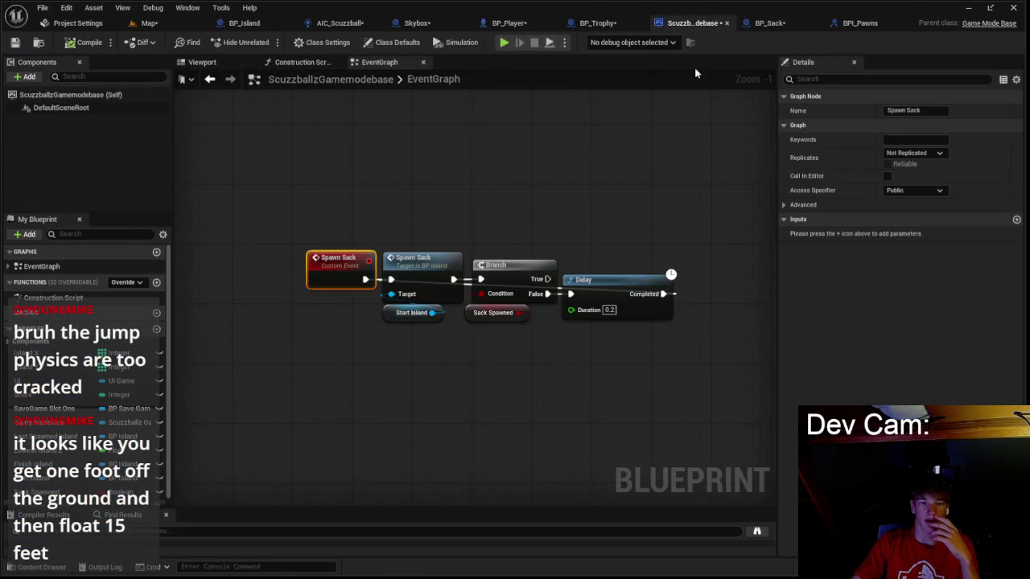
- Add a Print String node after the Delay's Completed pin and save all assets
drag(724, 304, 721, 303)
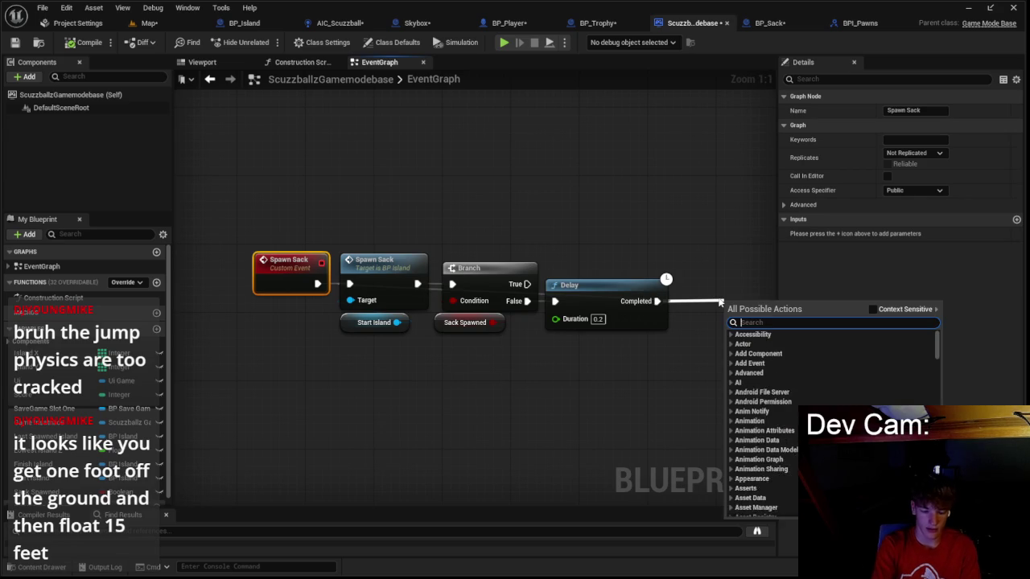
text(print)
key(Return)
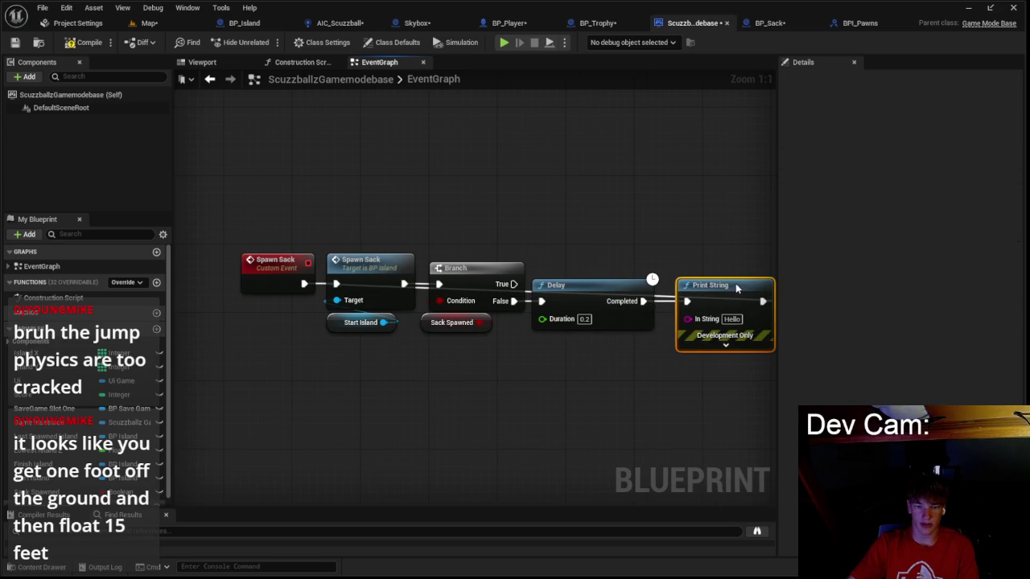
click(149, 23)
key(ctrl+s)
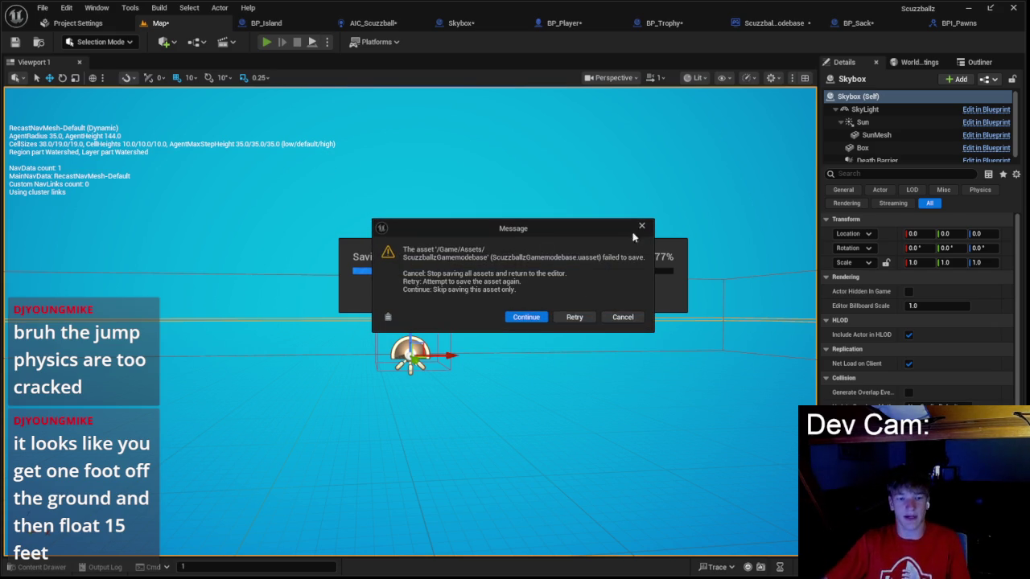
- Skip the failed gamemode save, play-test jumping across the islands, then exit the game
click(525, 318)
click(565, 299)
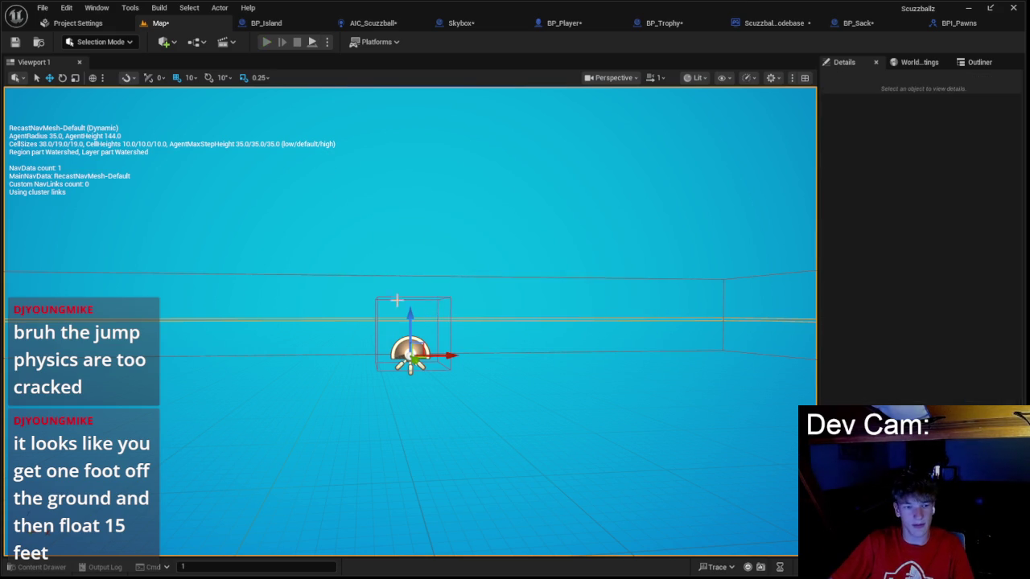
click(505, 243)
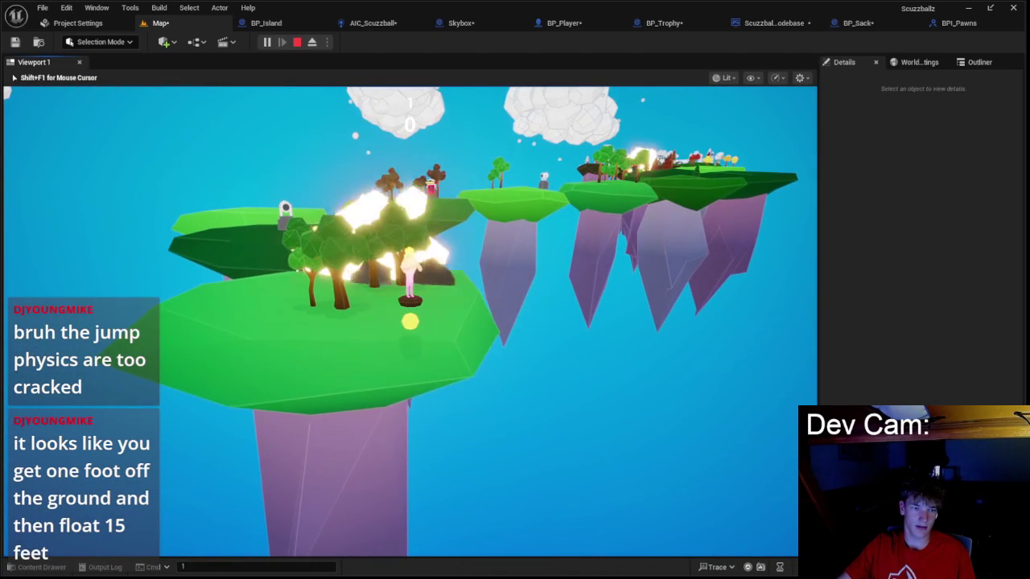
key(super)
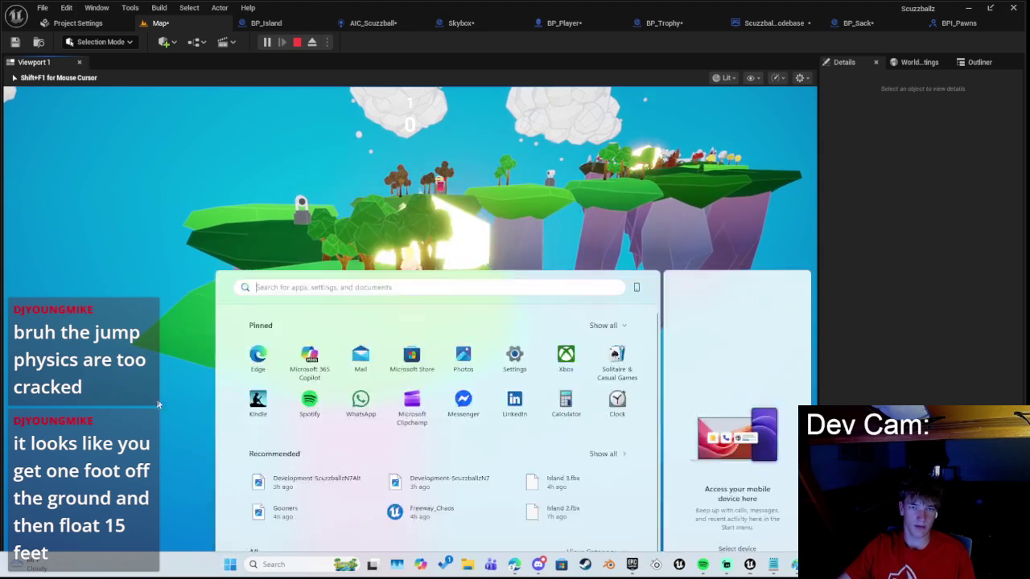
- In BP_Trophy's event graph, place an Island variable getter near Cast Failed
click(754, 30)
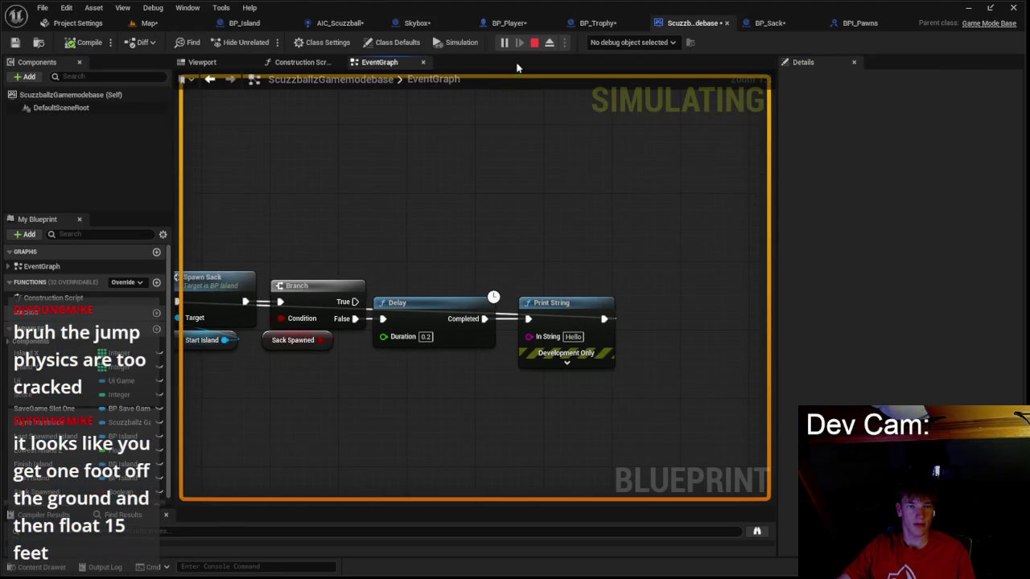
click(596, 22)
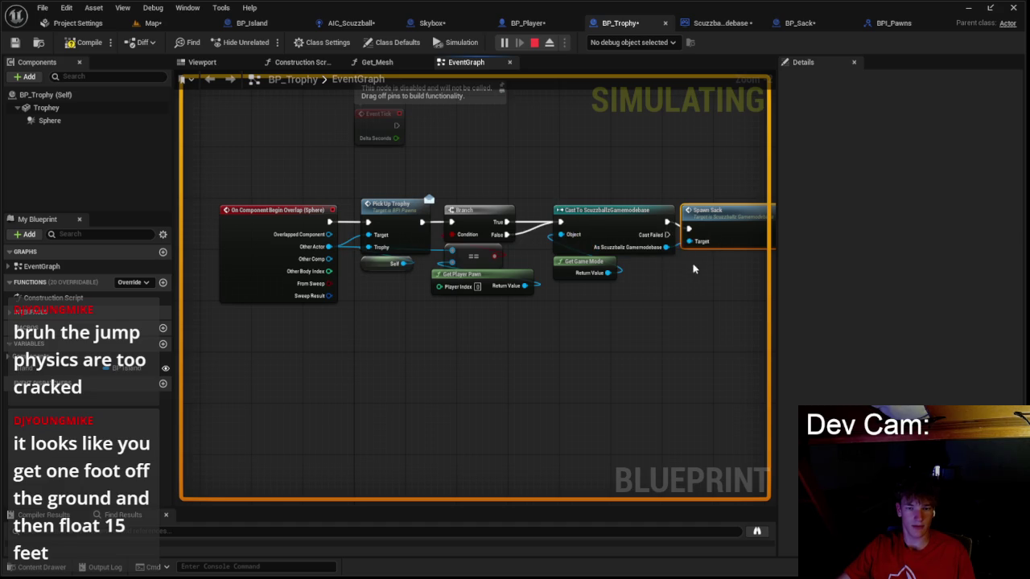
drag(577, 340, 576, 339)
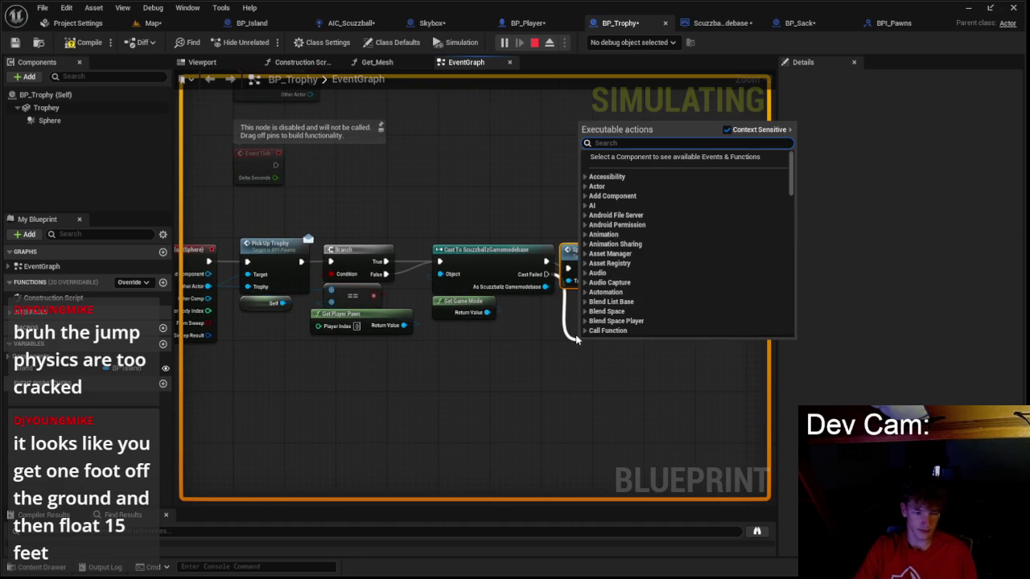
click(478, 356)
drag(69, 371, 537, 376)
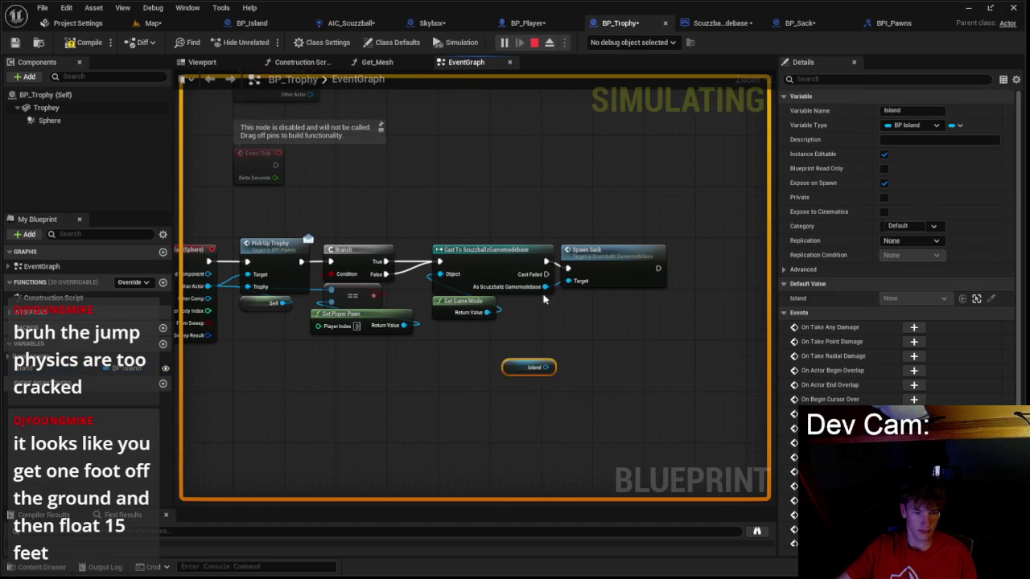
- Add BP Island's Spawn Sack call on the Island target after Cast Failed
drag(592, 349, 592, 348)
text(spawn s)
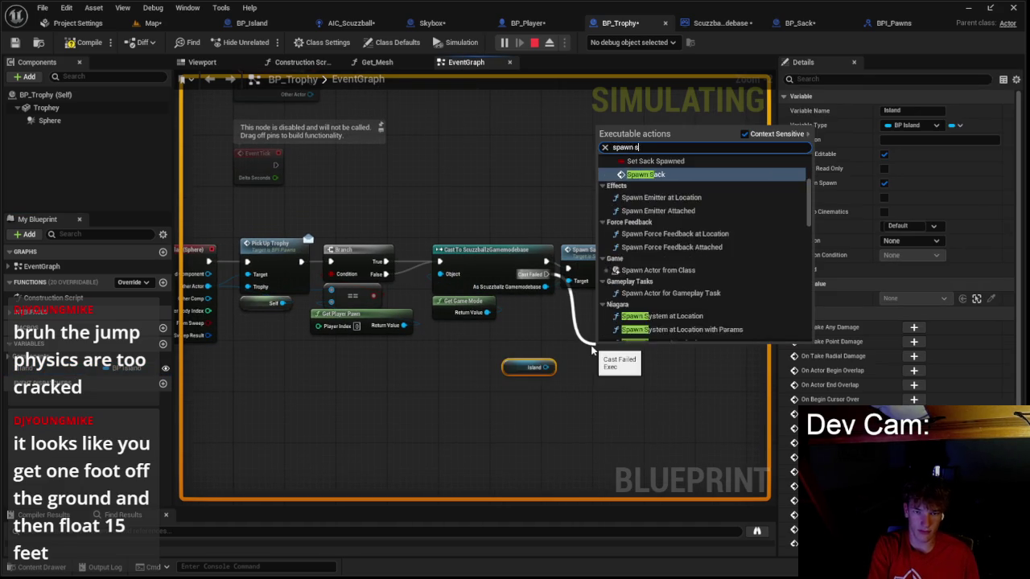
key(Escape)
drag(610, 387, 601, 386)
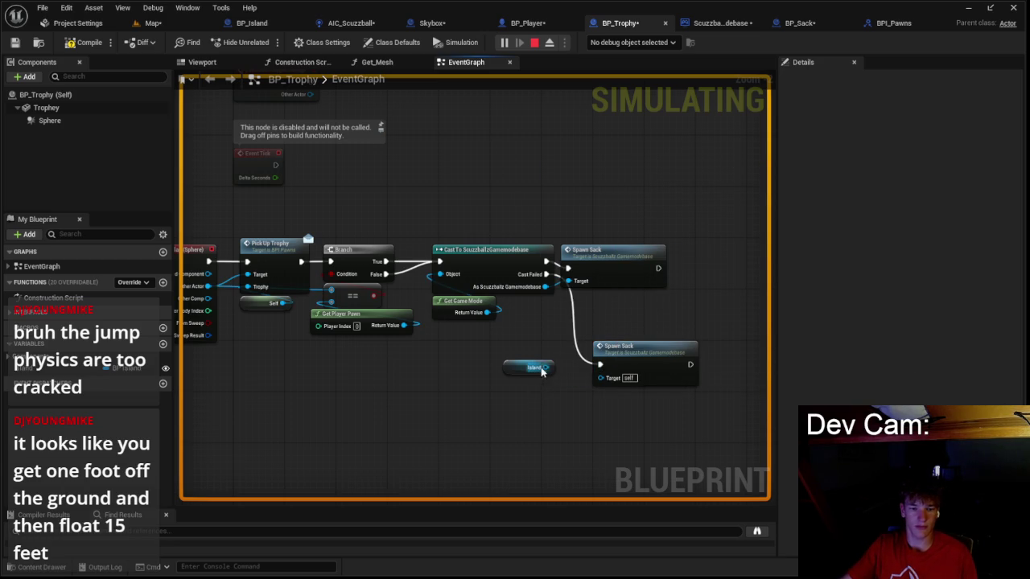
key(Delete)
drag(551, 367, 637, 366)
text(spawn sack)
key(Return)
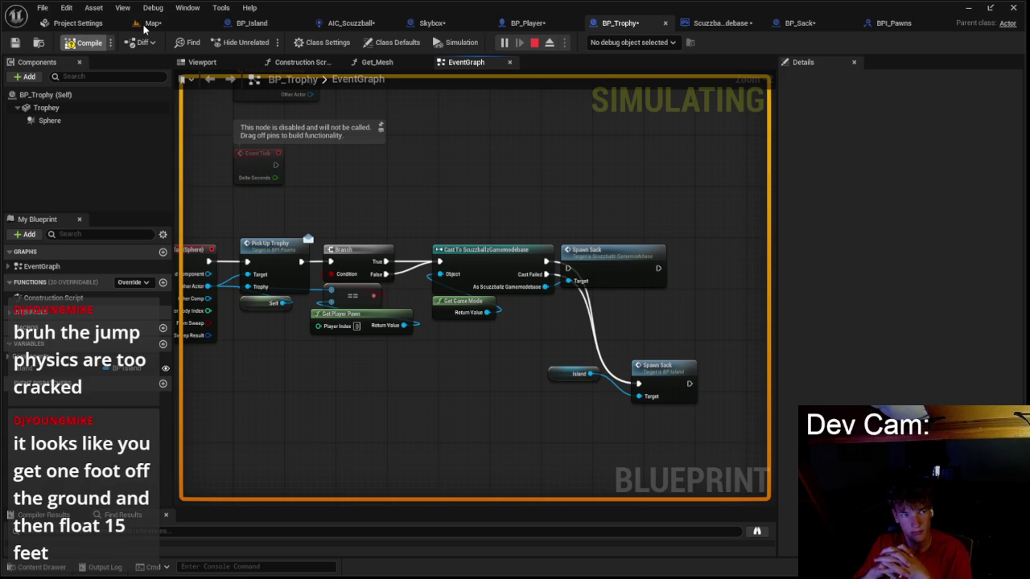
- Save BP_Trophy, continue past the save failure, and stop the simulation
key(ctrl+s)
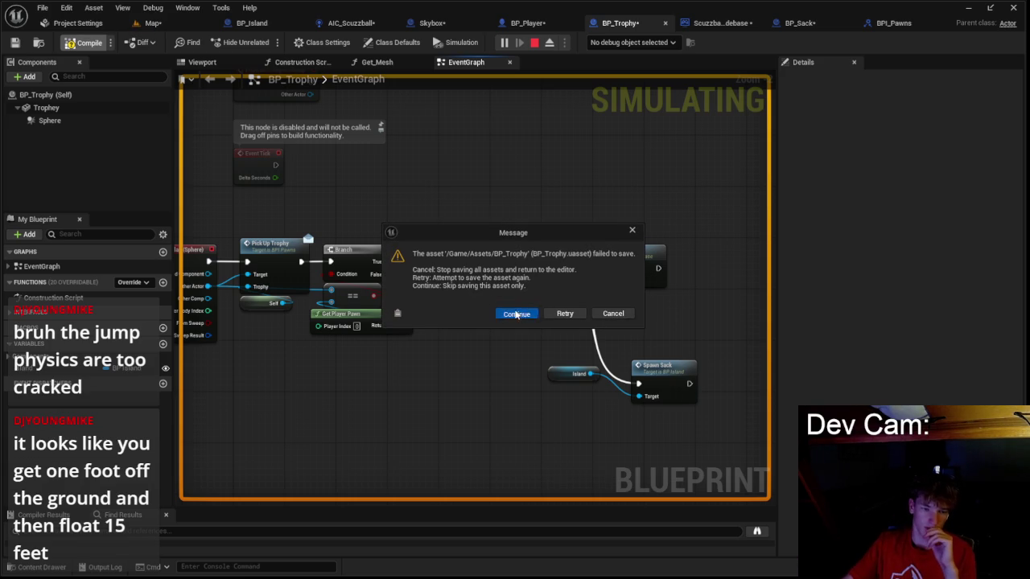
click(516, 313)
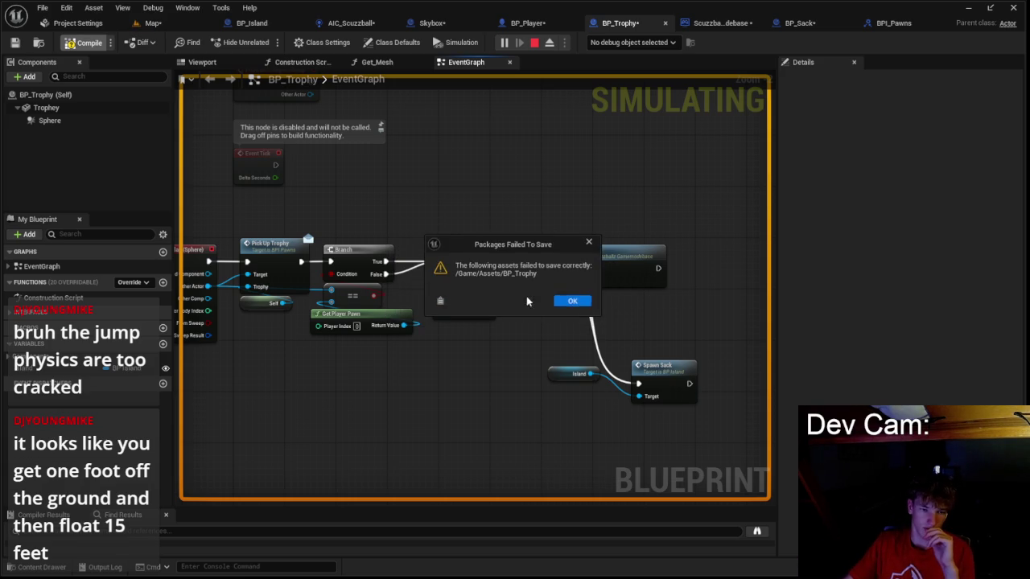
click(534, 43)
click(171, 29)
- Play-test collecting trophies with Alt+P while Sack messages print, then stop with Esc
key(alt+p)
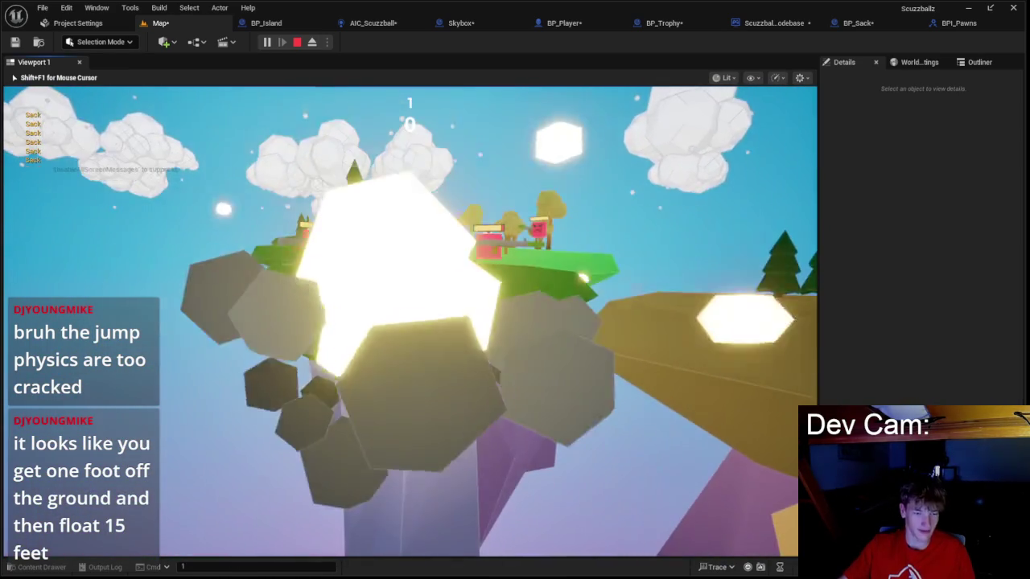
key(Escape)
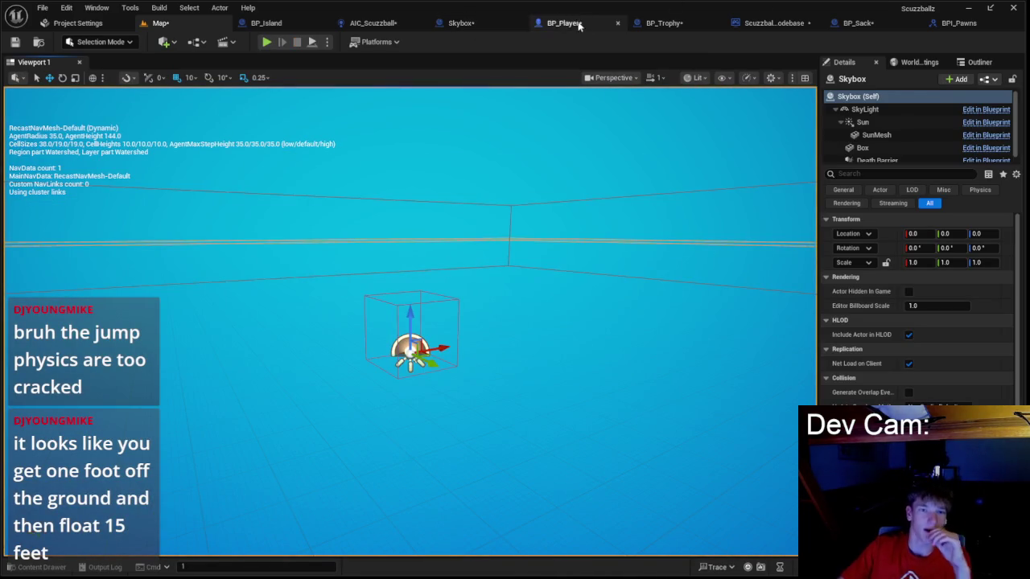
- Follow the Branch False path from BP_Trophy to BP_Island's Spawn Sack event
click(661, 23)
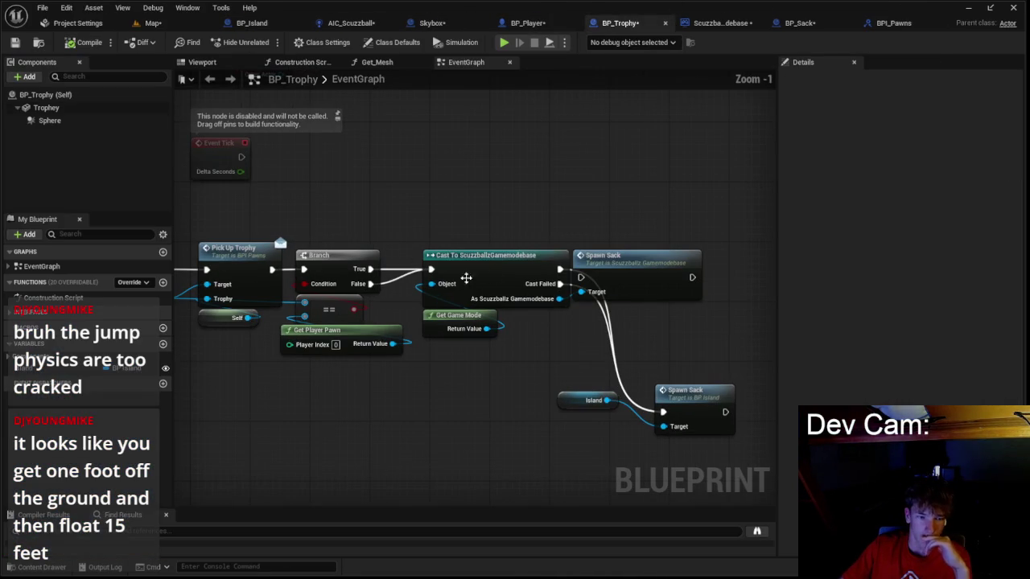
right_click(375, 288)
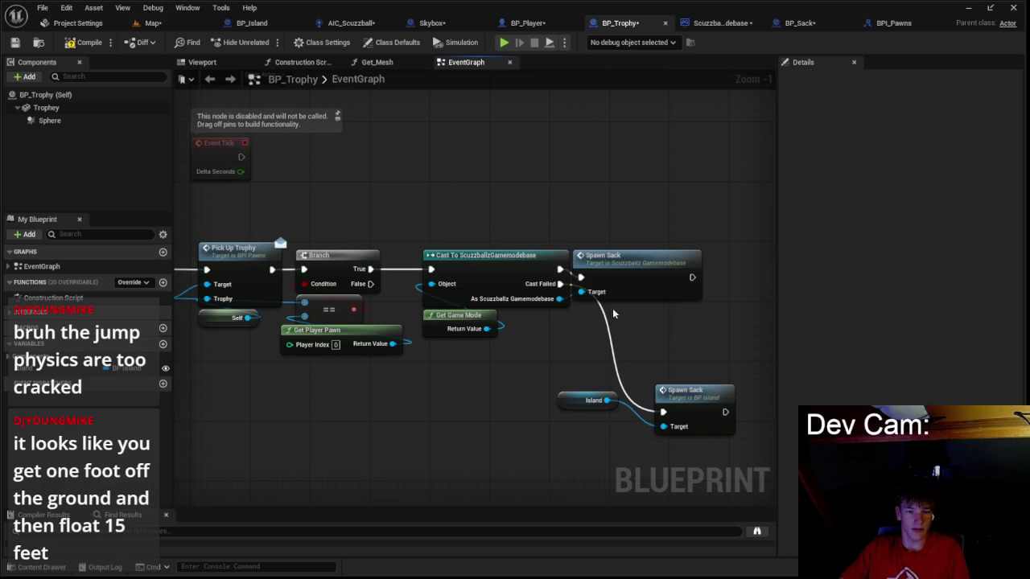
double_click(627, 279)
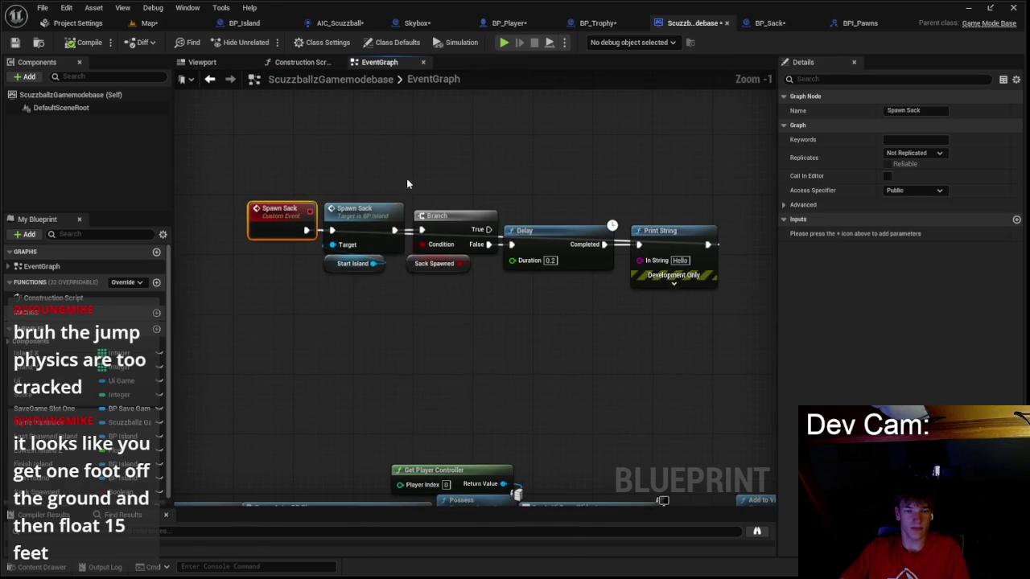
double_click(375, 219)
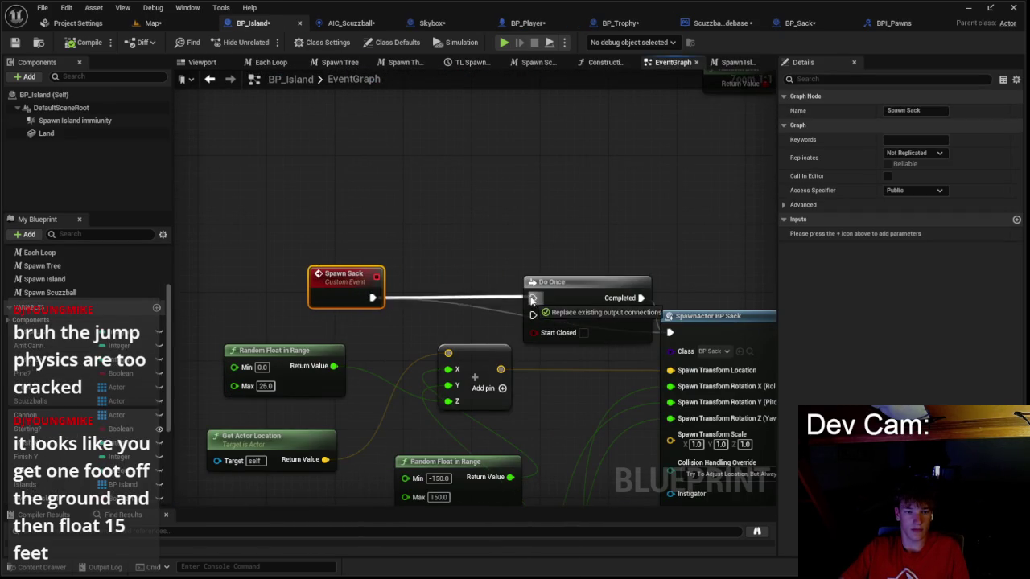
- Delete the Do Once node and wire Spawn Sack directly to SpawnActor BP Sack
click(498, 321)
drag(593, 300, 506, 300)
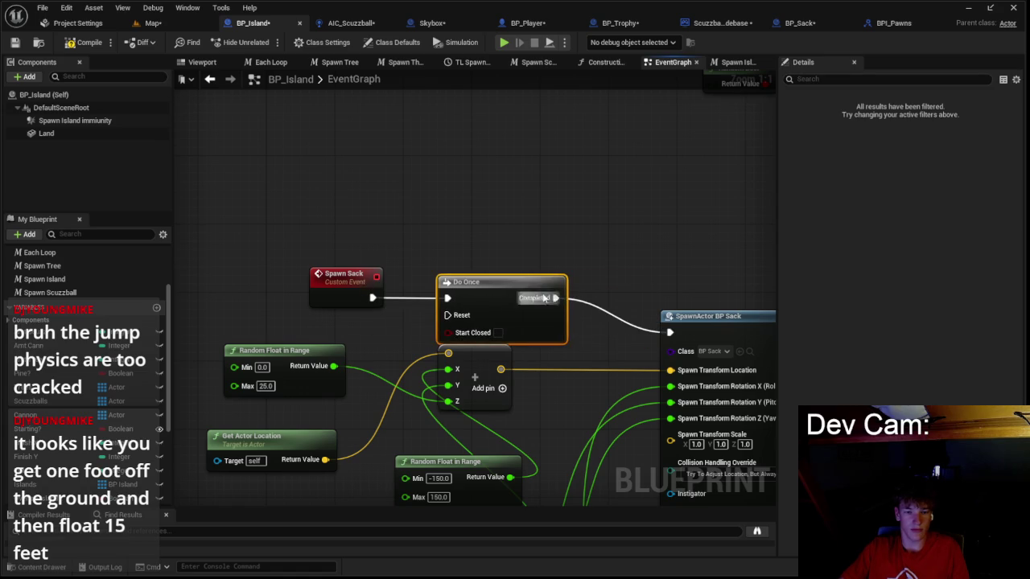
scroll(413, 251, down, 1)
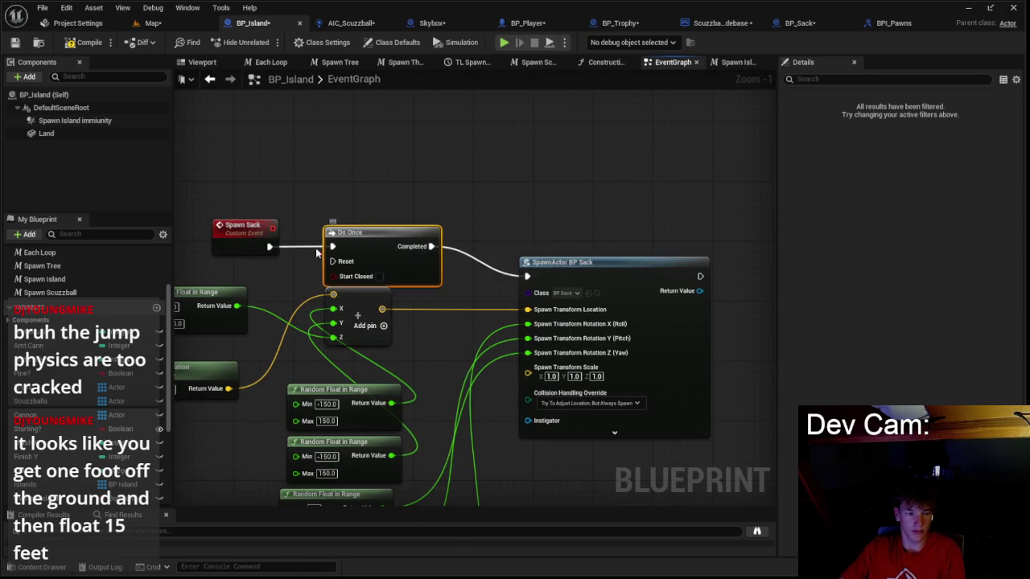
key(Delete)
drag(318, 253, 423, 236)
alt+click(639, 277)
drag(367, 248, 368, 245)
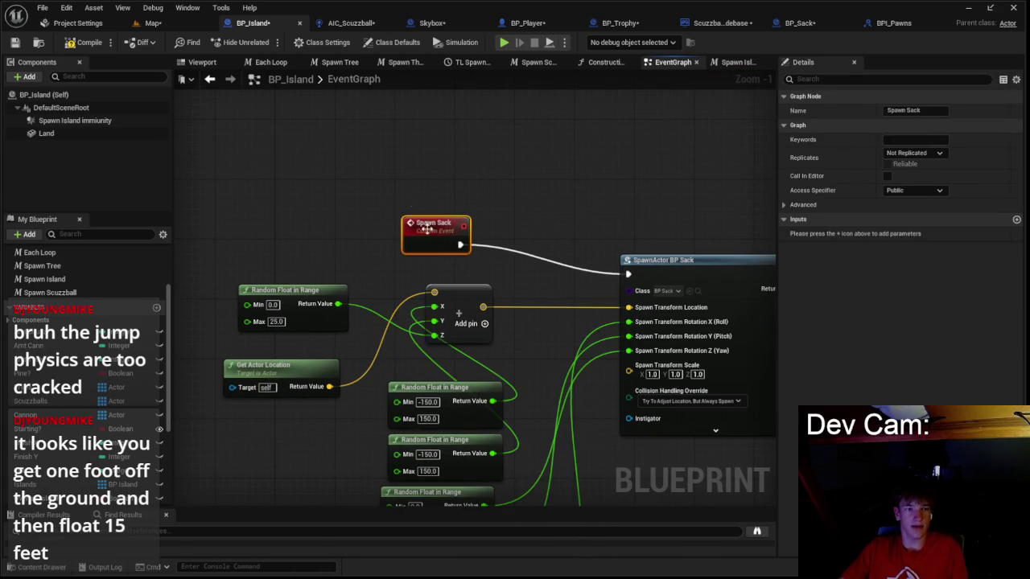
- Save all assets, dismiss both BP_Trophy save-failure notices, and start a play-test
click(350, 22)
click(432, 22)
click(696, 23)
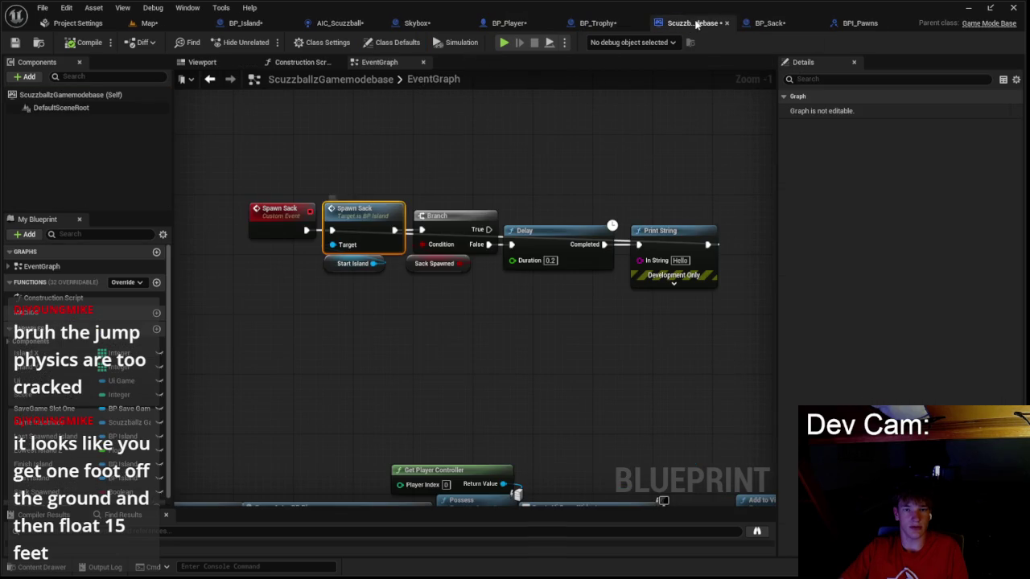
click(152, 22)
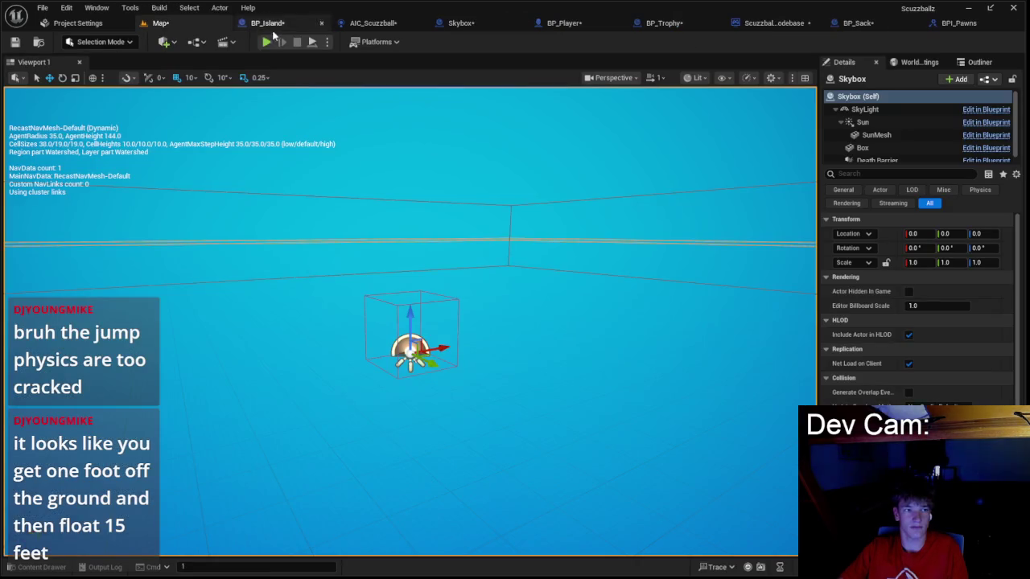
key(ctrl+s)
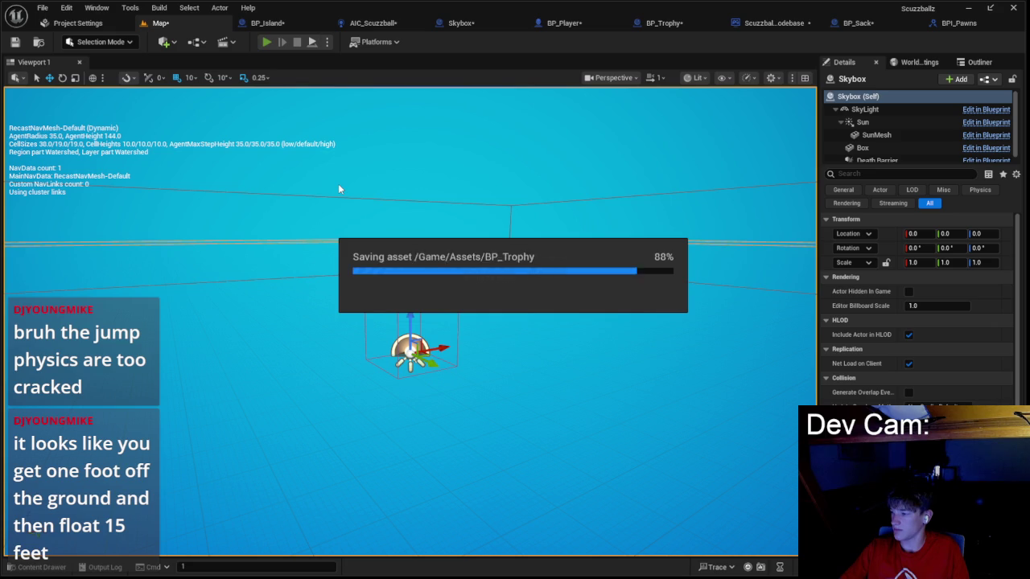
click(505, 314)
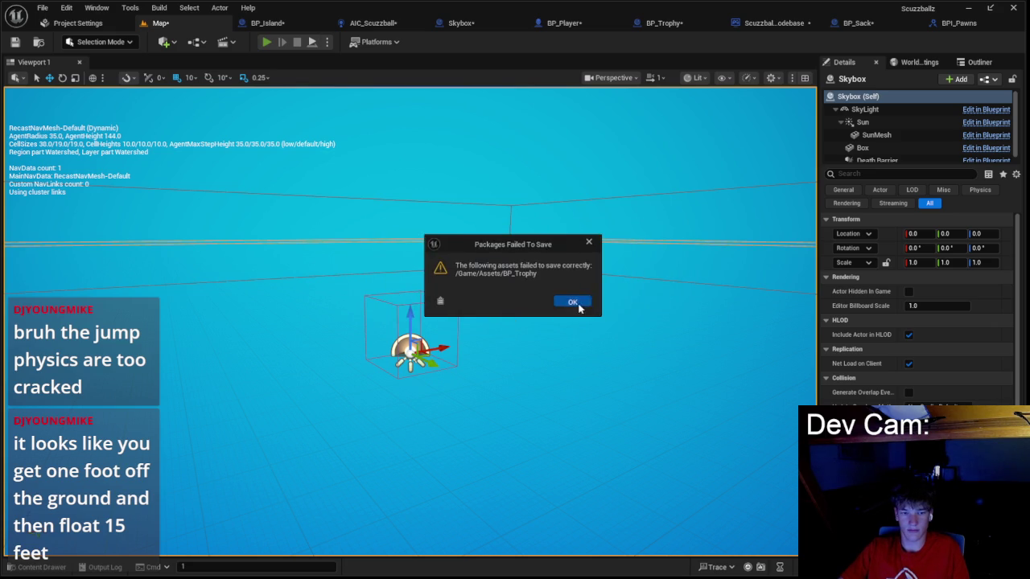
click(576, 302)
key(alt+p)
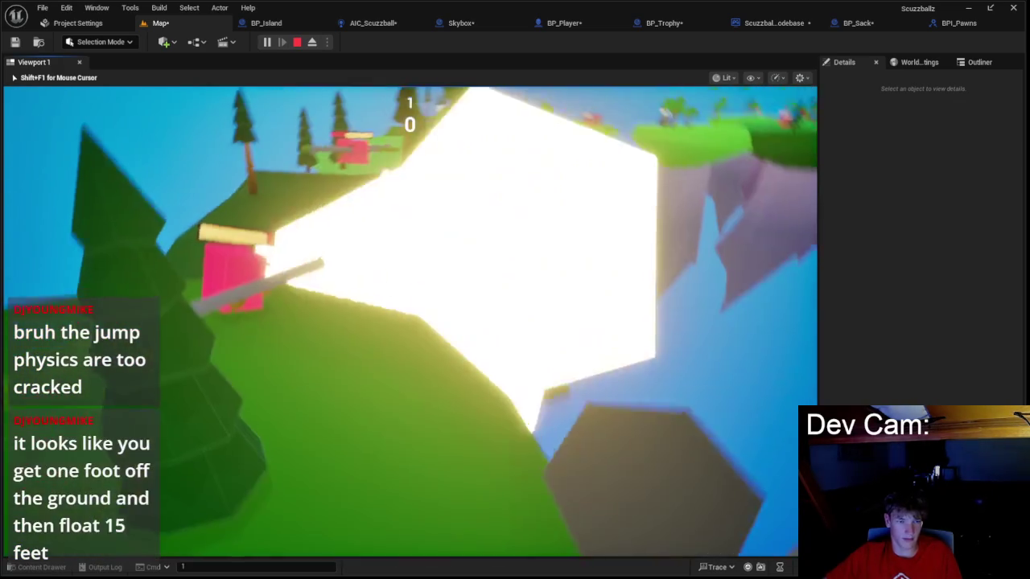
- Stop the running Play-In-Editor session to return to editing the floating-island level
key(Escape)
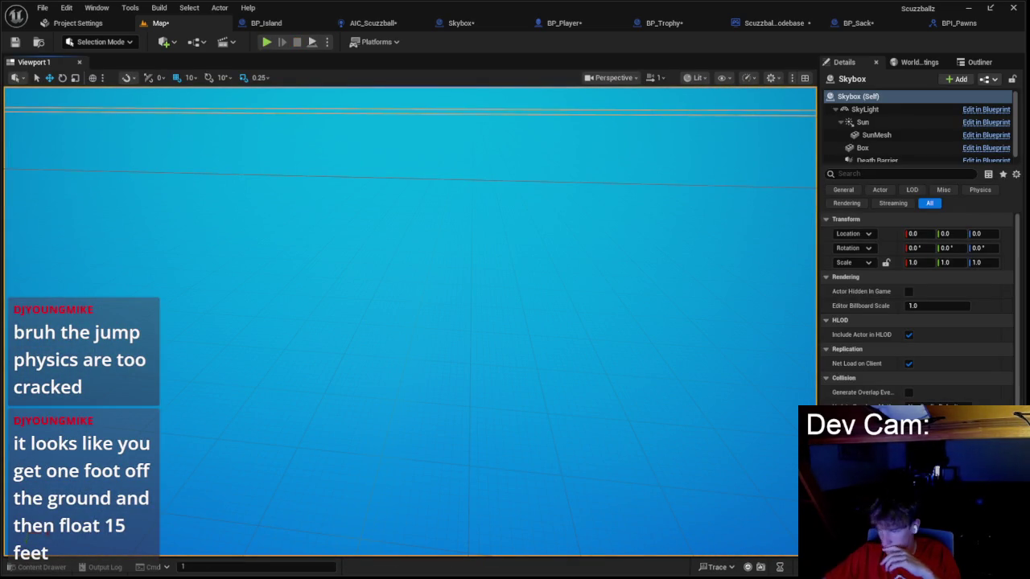
- In the Notepad agenda, remove the Spiraling islands and Dodge lines so item 2 reads 'crouch more gracity', then minimize
key(alt+Tab)
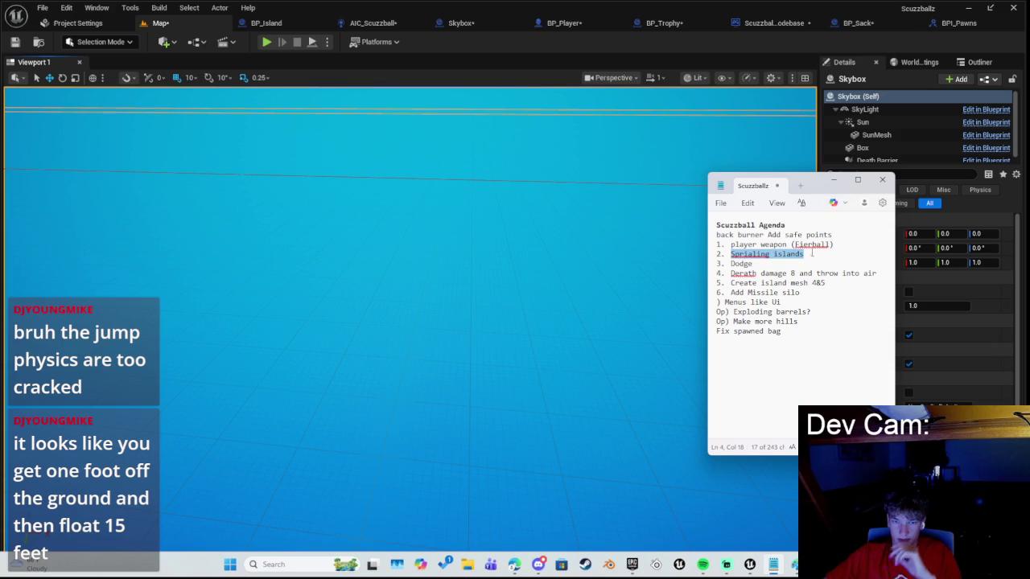
key(BackSpace)
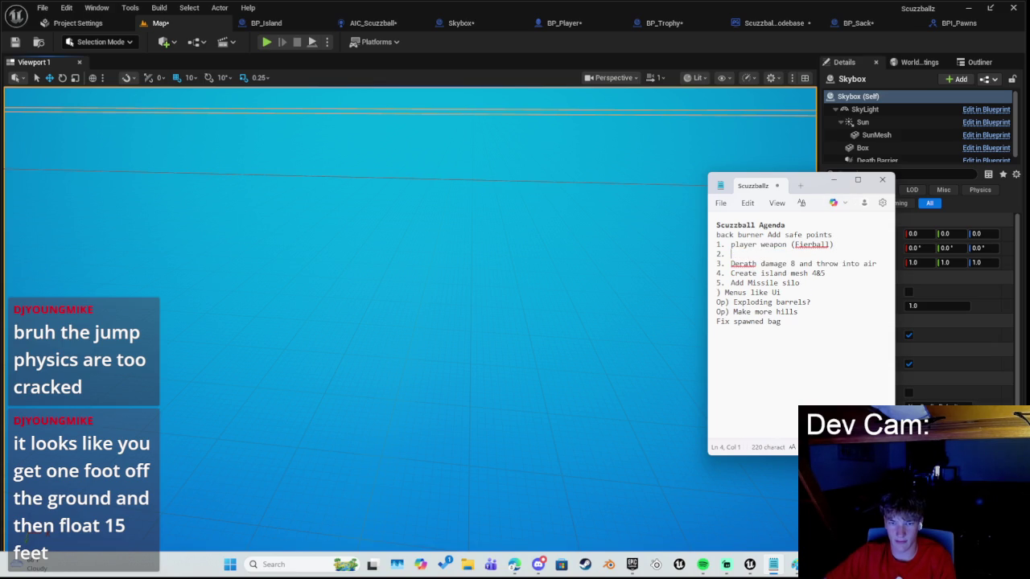
key(BackSpace)
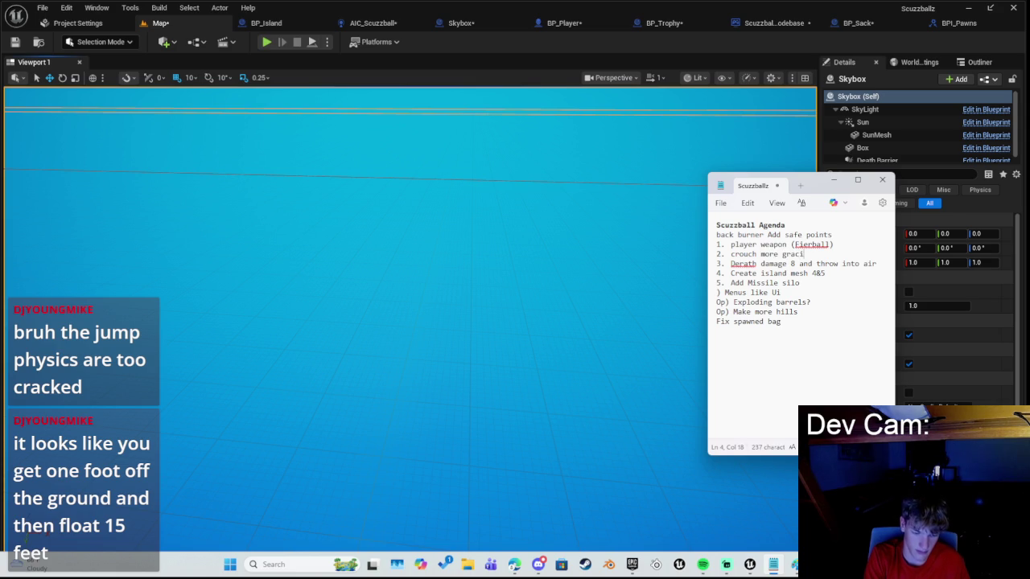
text(crouch more gracity)
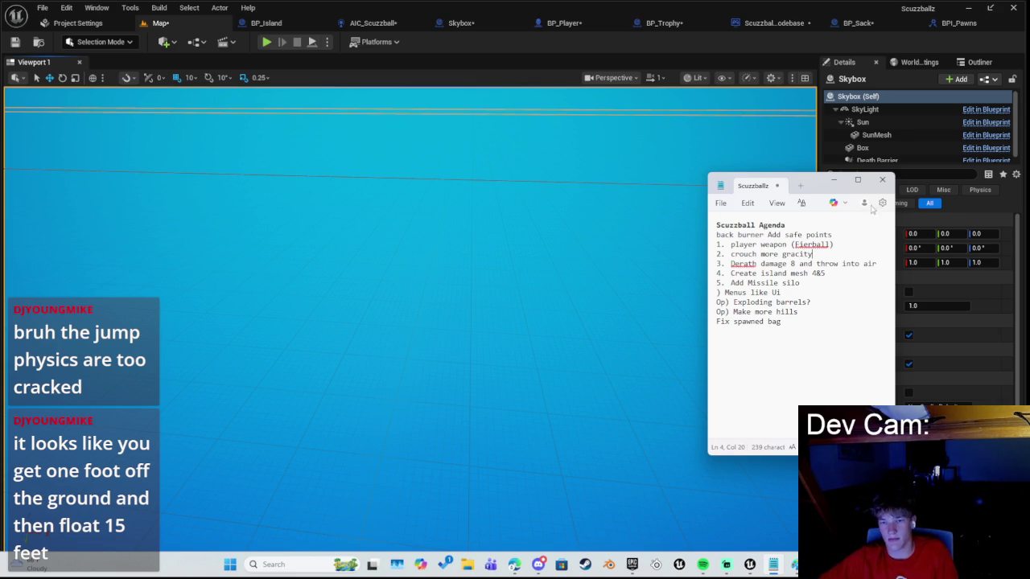
click(835, 186)
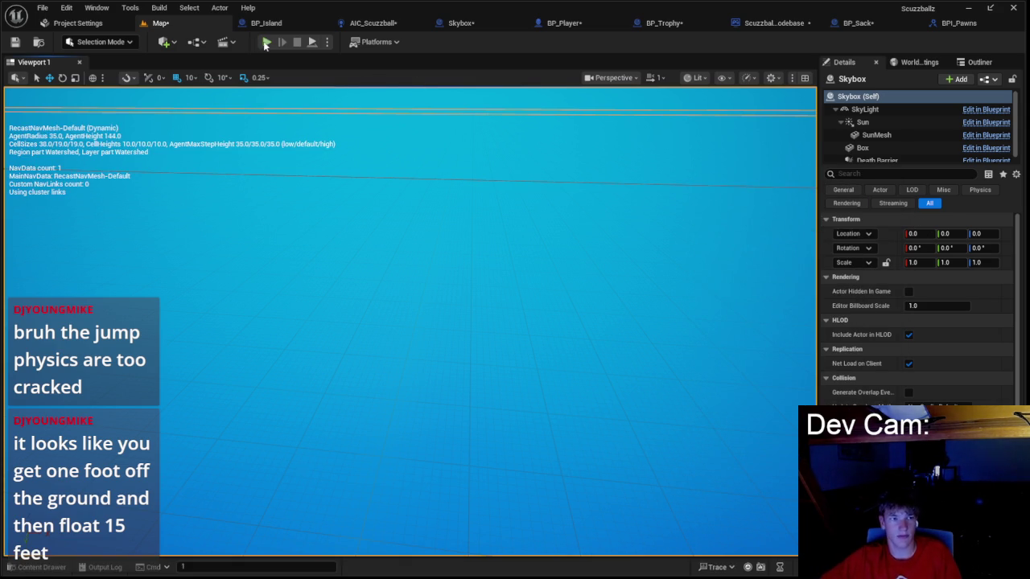
- Start a play-test and run the character across the dark-green and sandy islands
click(267, 42)
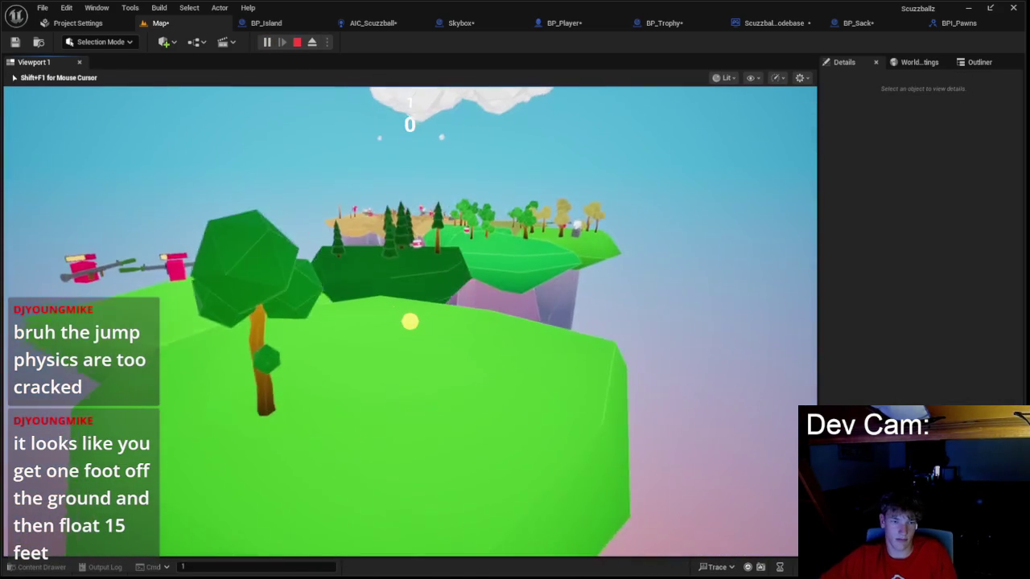
key(w)
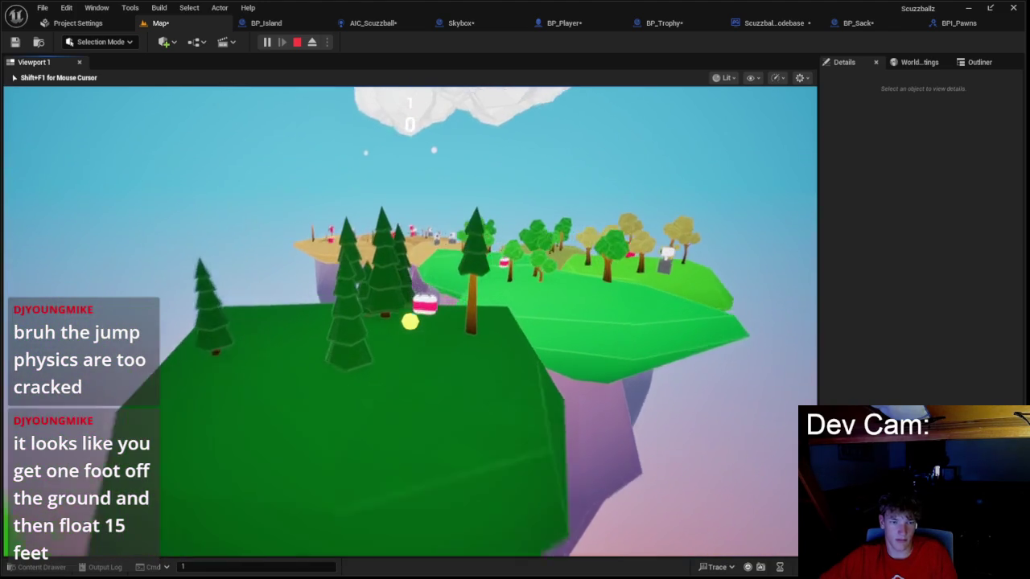
key(w)
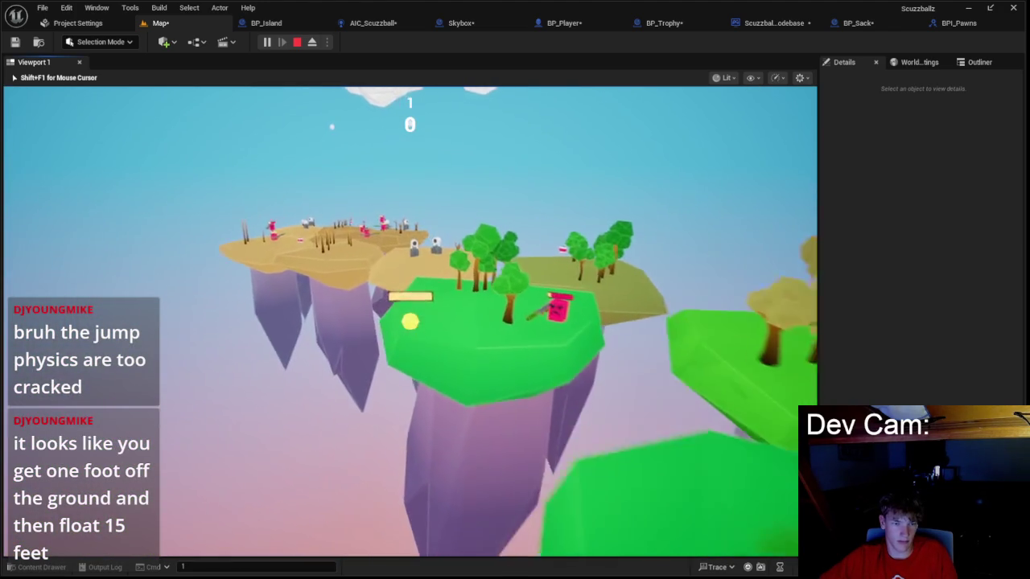
key(w)
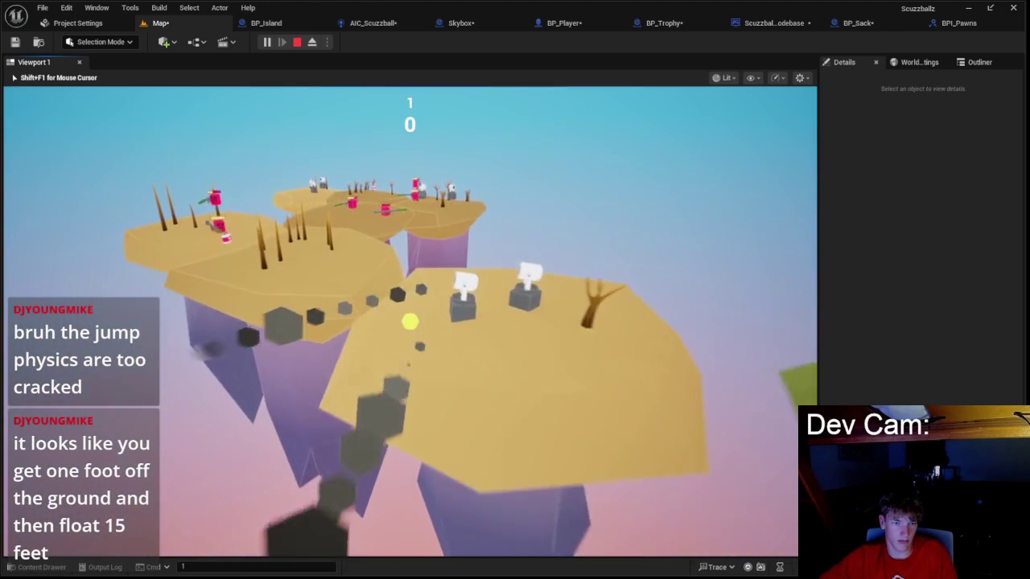
key(w)
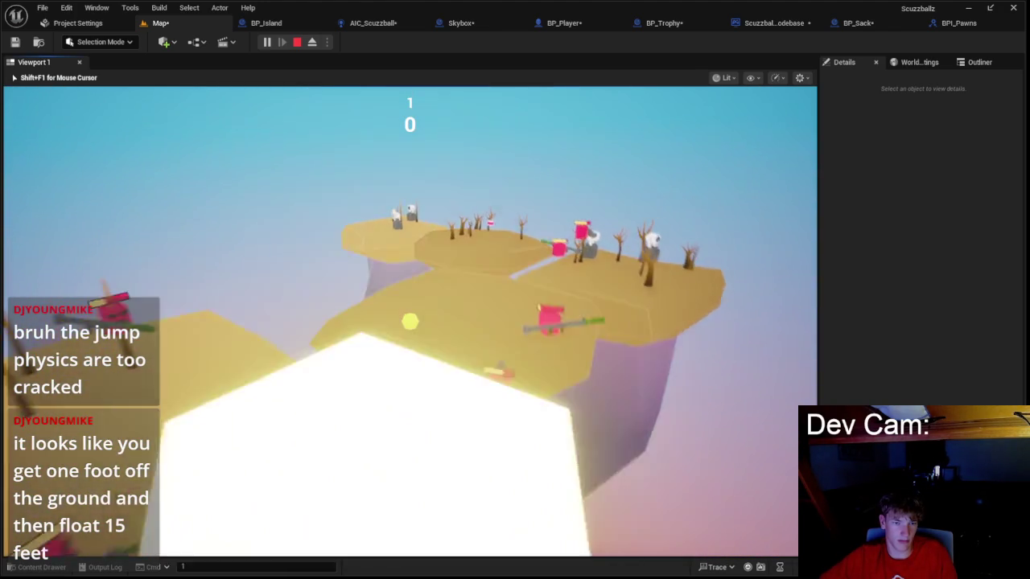
key(w)
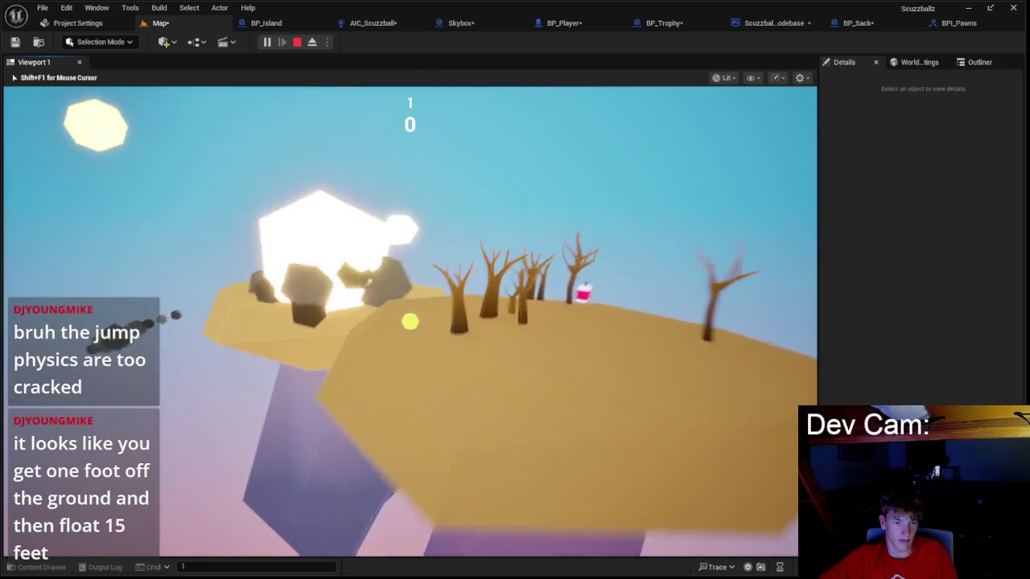
key(w)
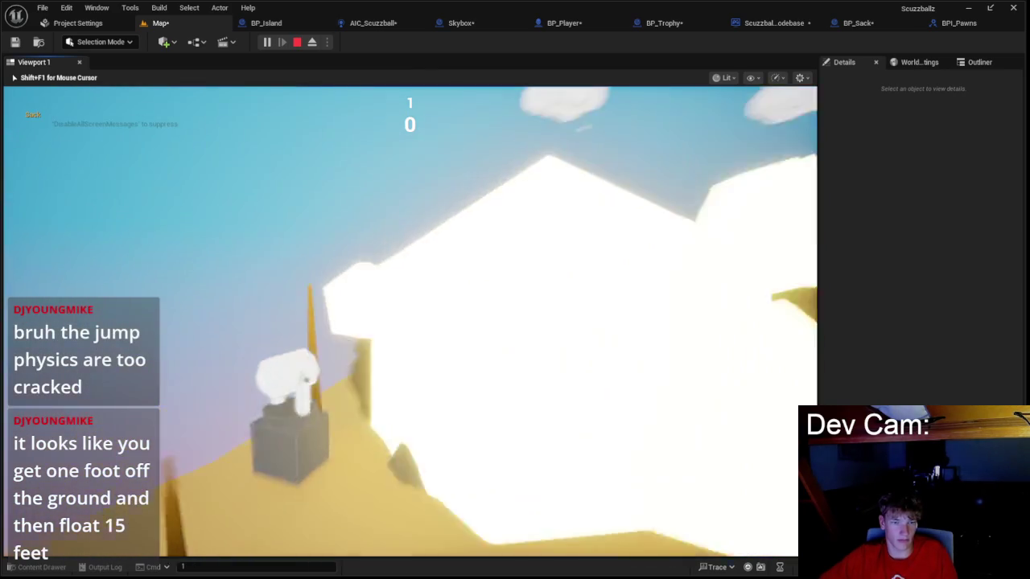
key(w)
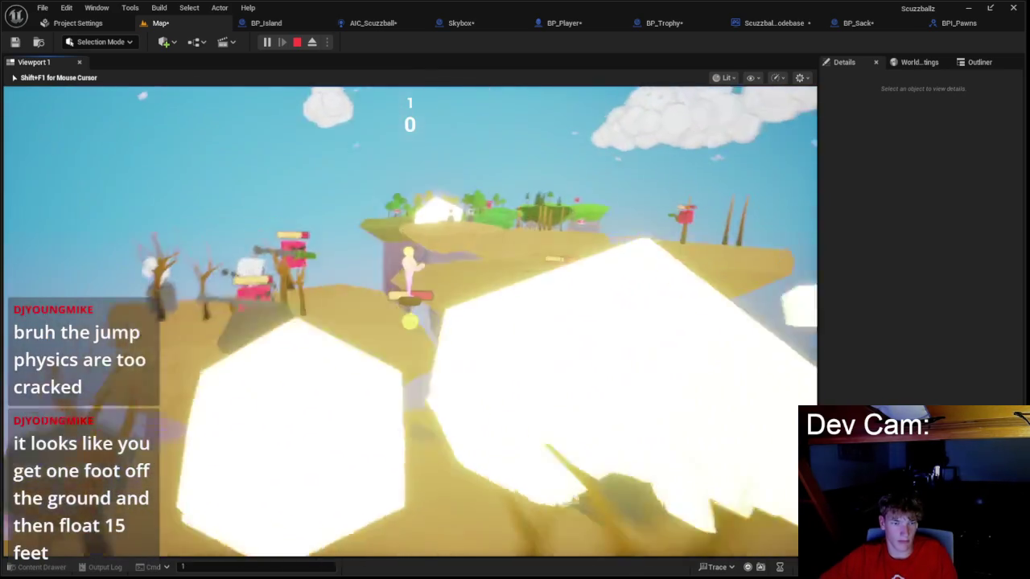
key(w)
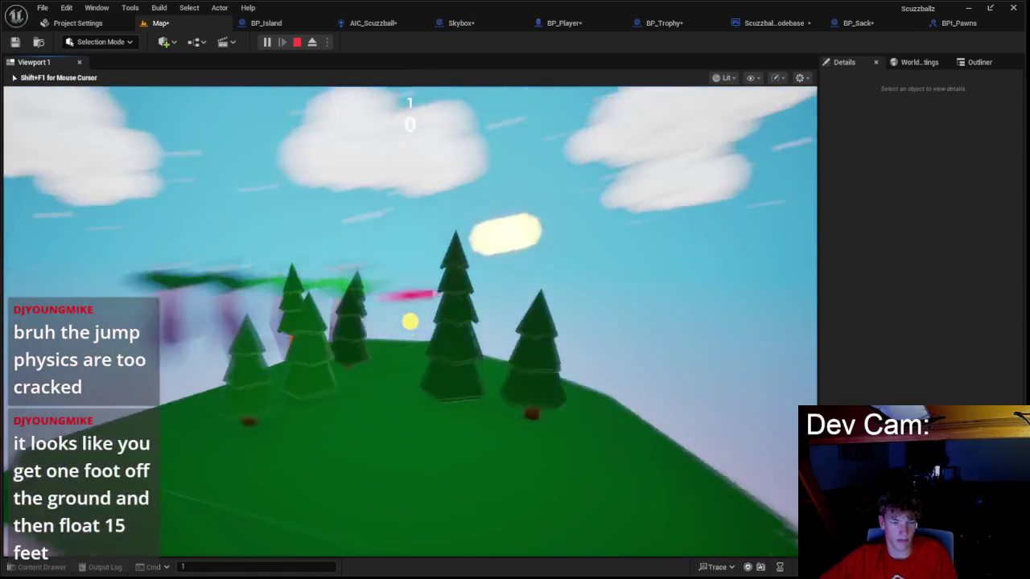
- Continue over the green islands past the pink enemy onto the tree island, then stop playing
key(w)
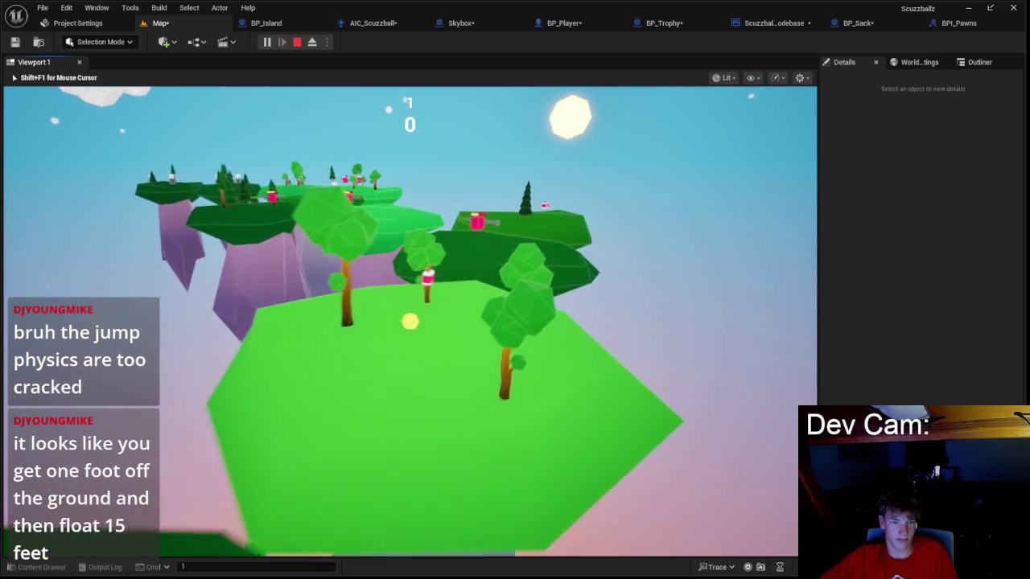
key(w)
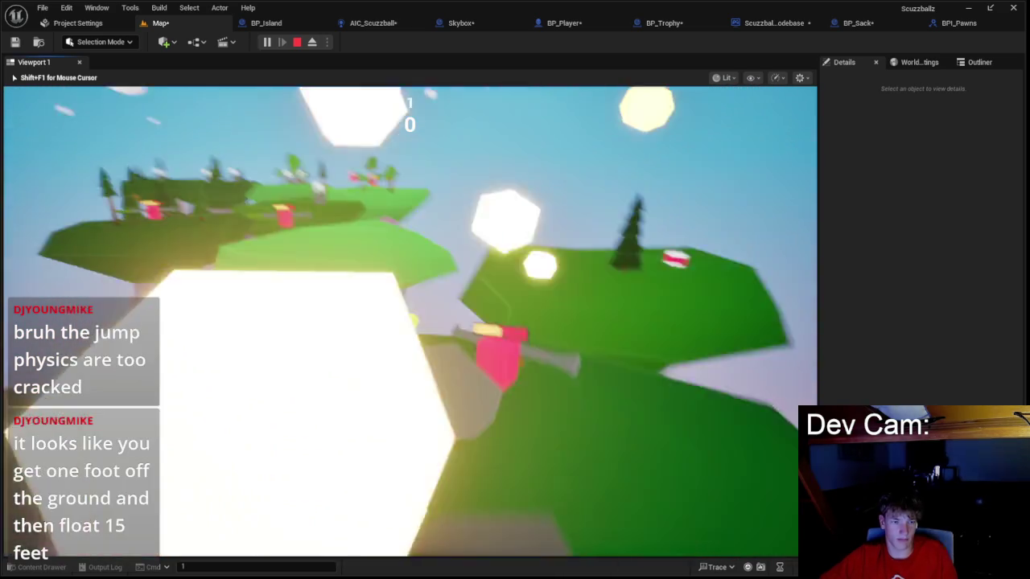
key(w)
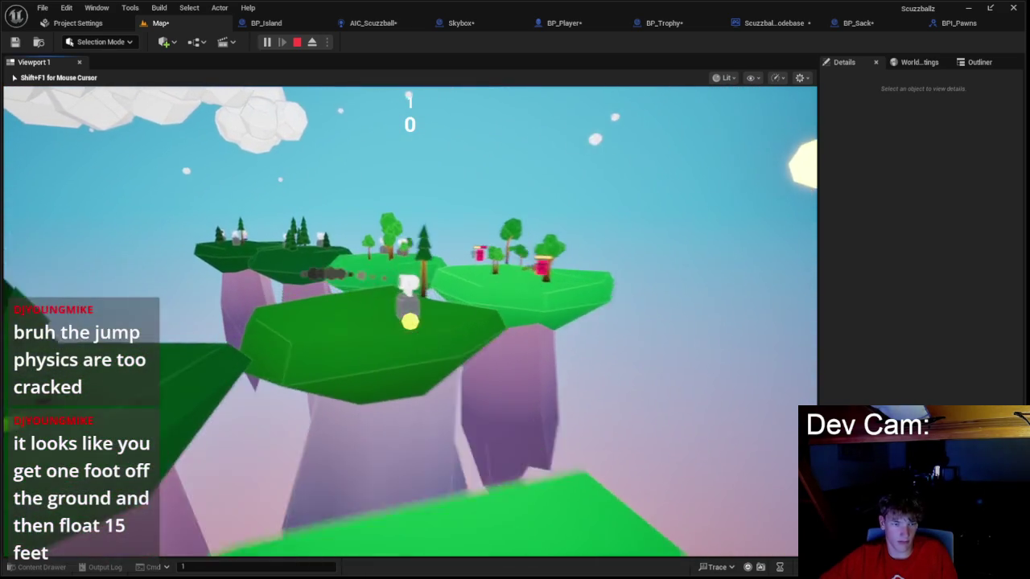
key(w)
key(w)
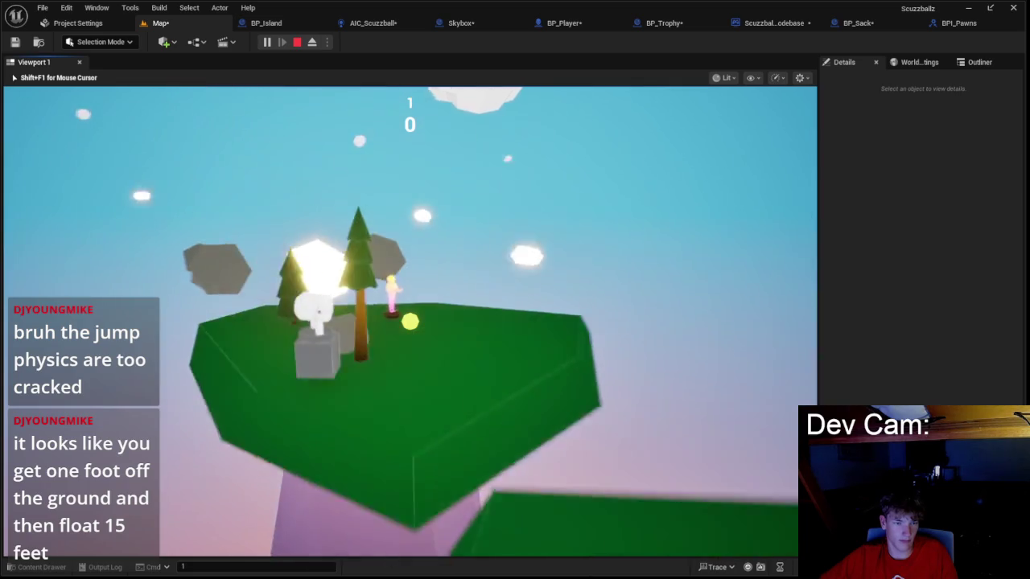
key(w)
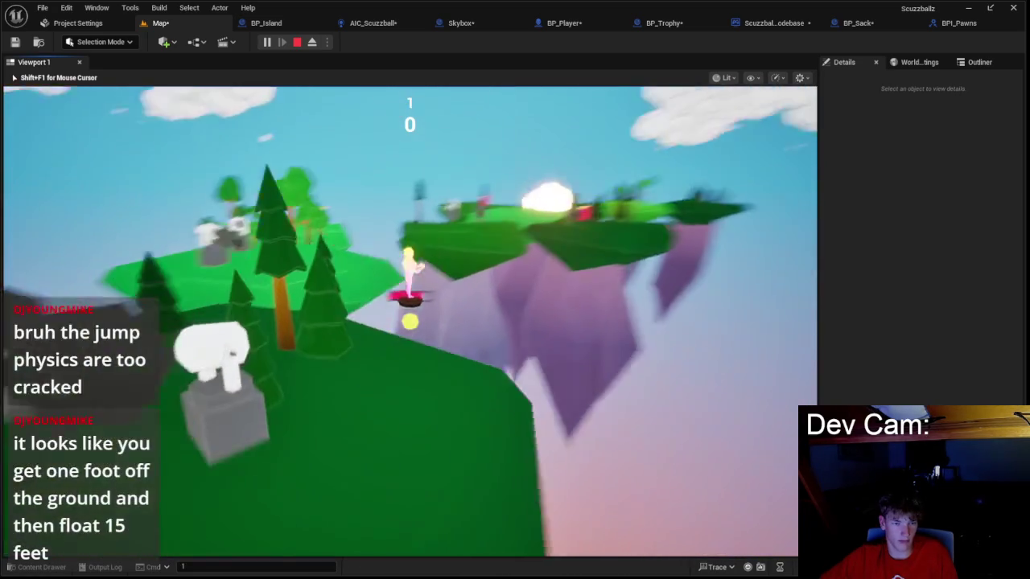
key(w)
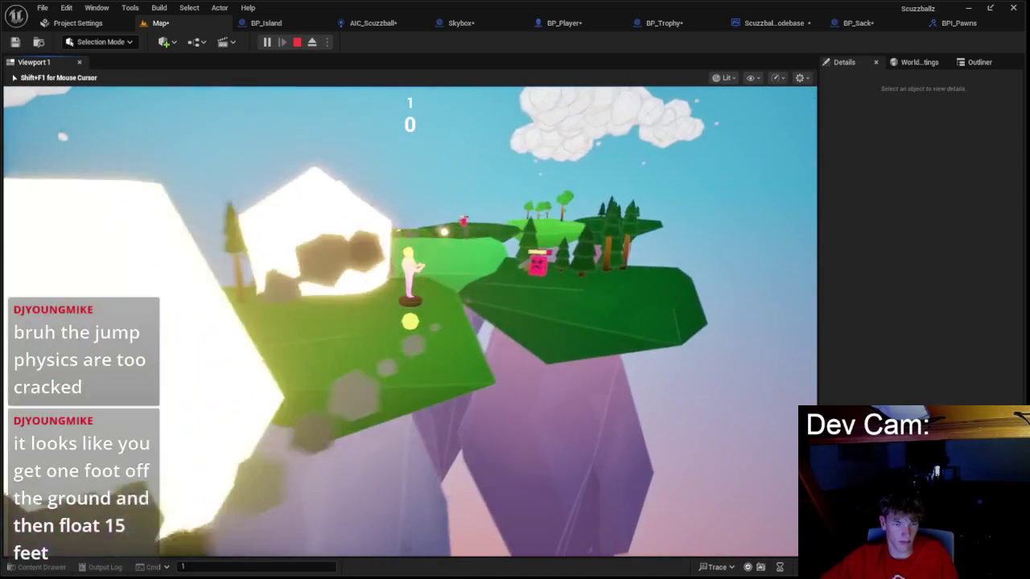
key(w)
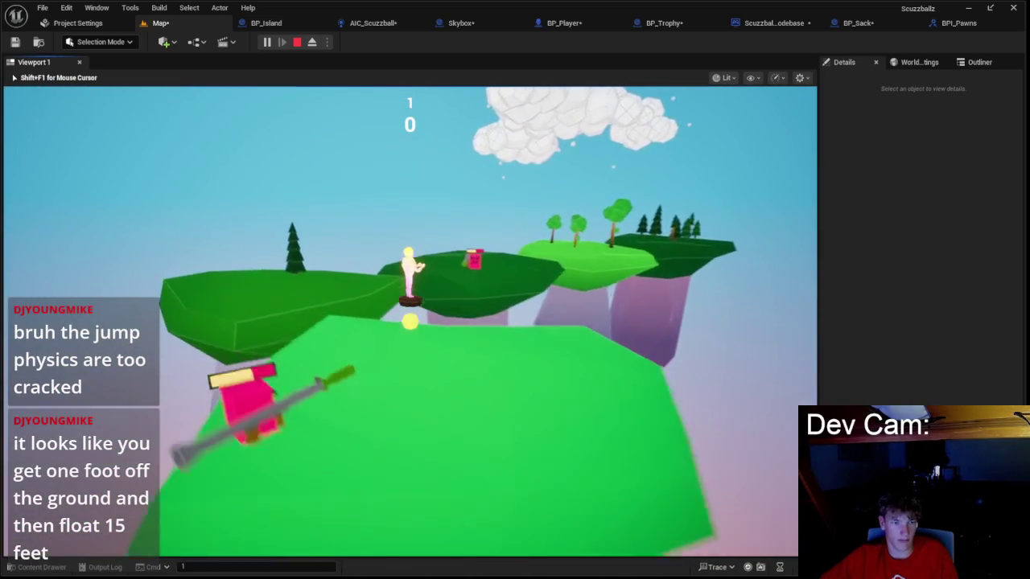
key(w)
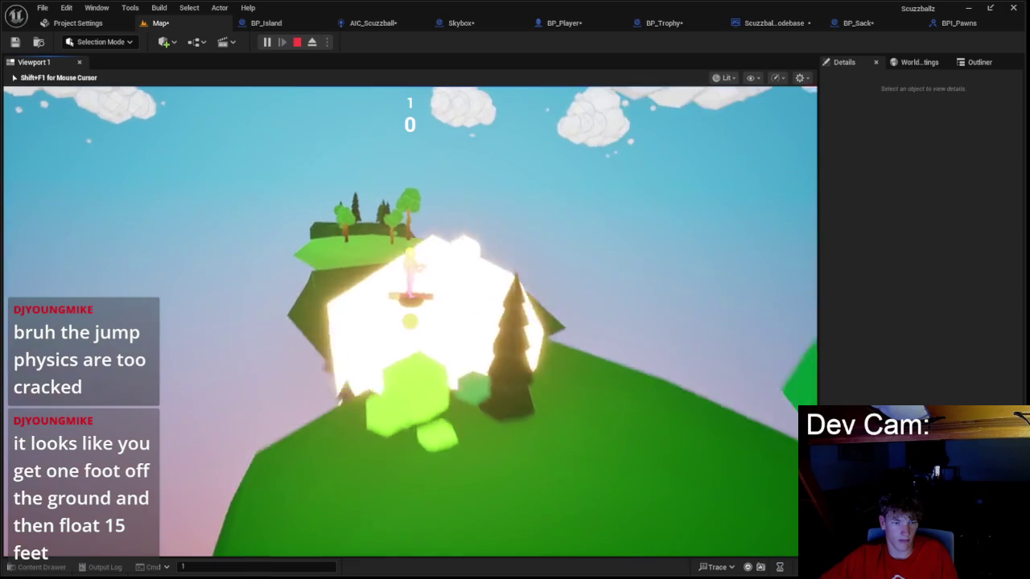
key(w)
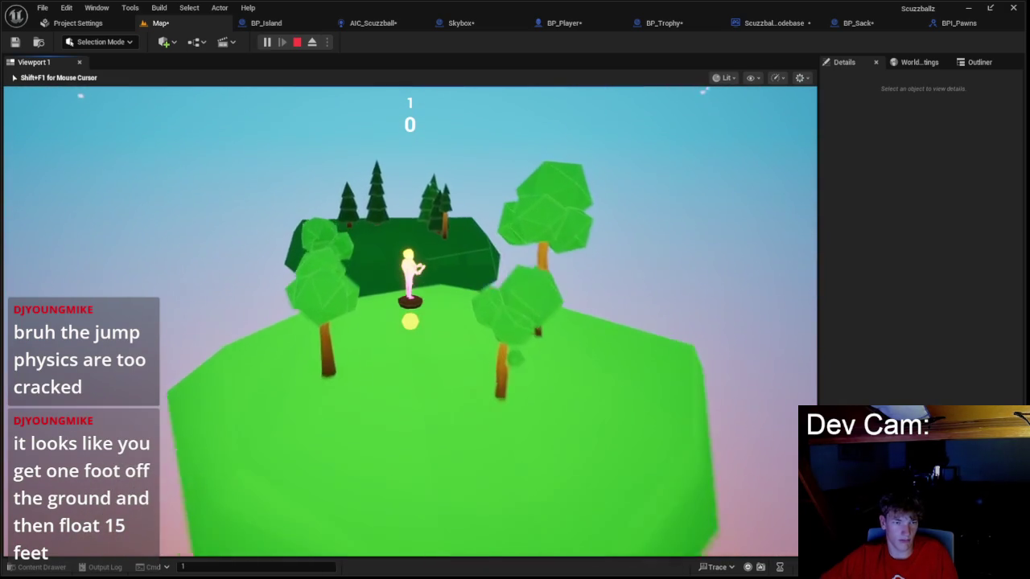
key(w)
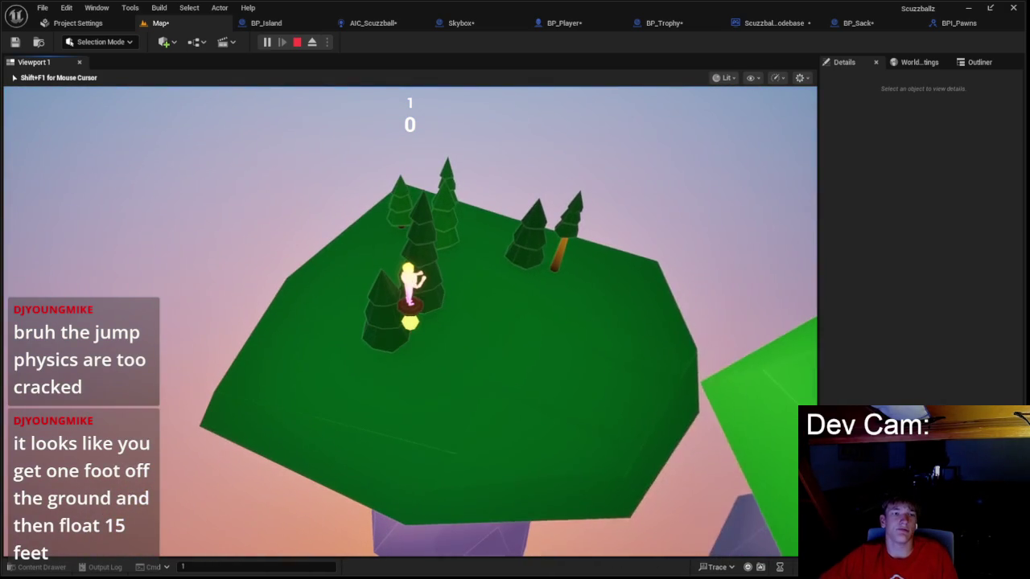
key(Escape)
click(288, 29)
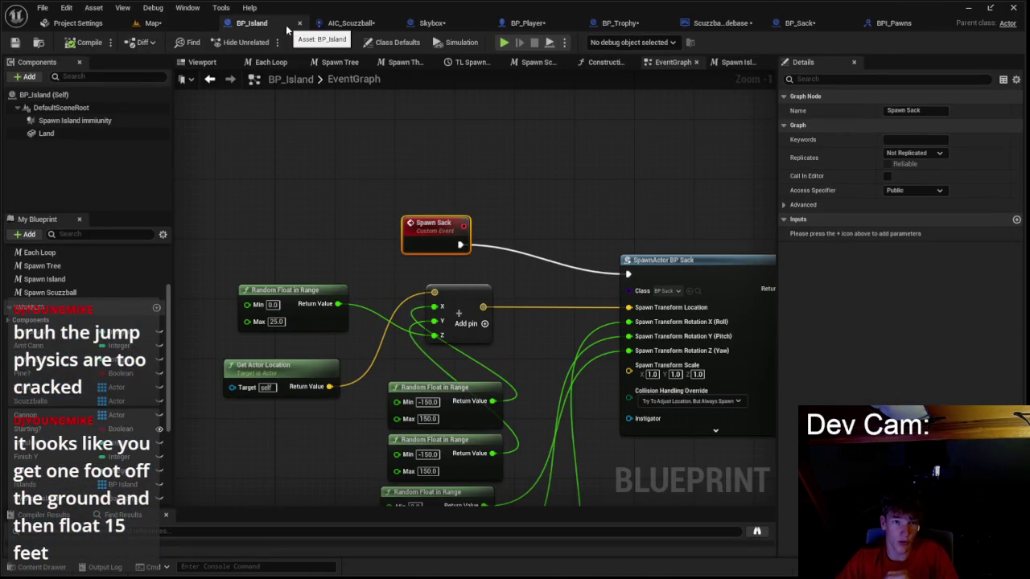
- In BP_Trophy's EventGraph, wire the Cast To ScuzzballzGamemodebase exec output into the Spawn Sack call
click(346, 23)
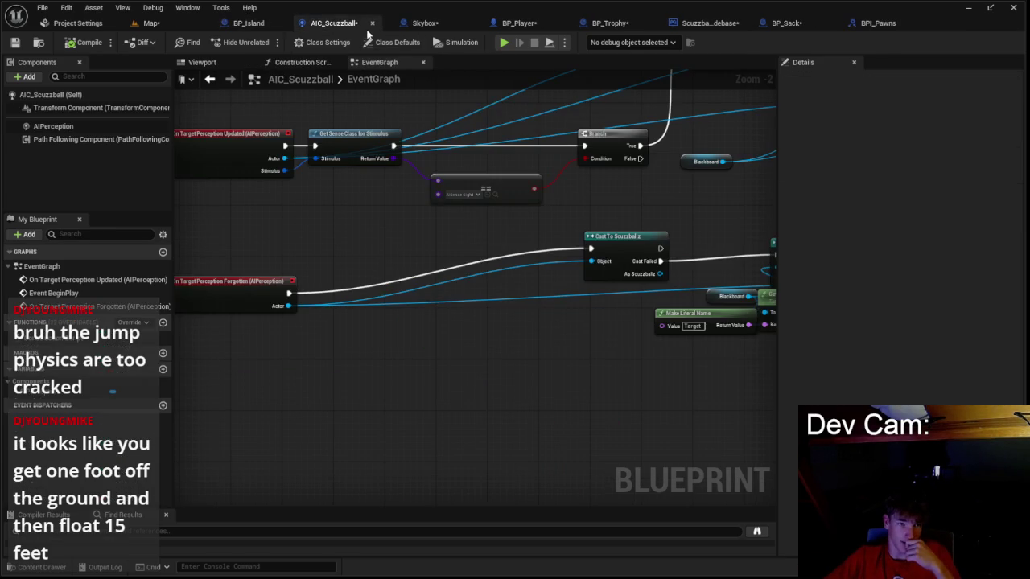
click(491, 29)
scroll(486, 130, down, 5)
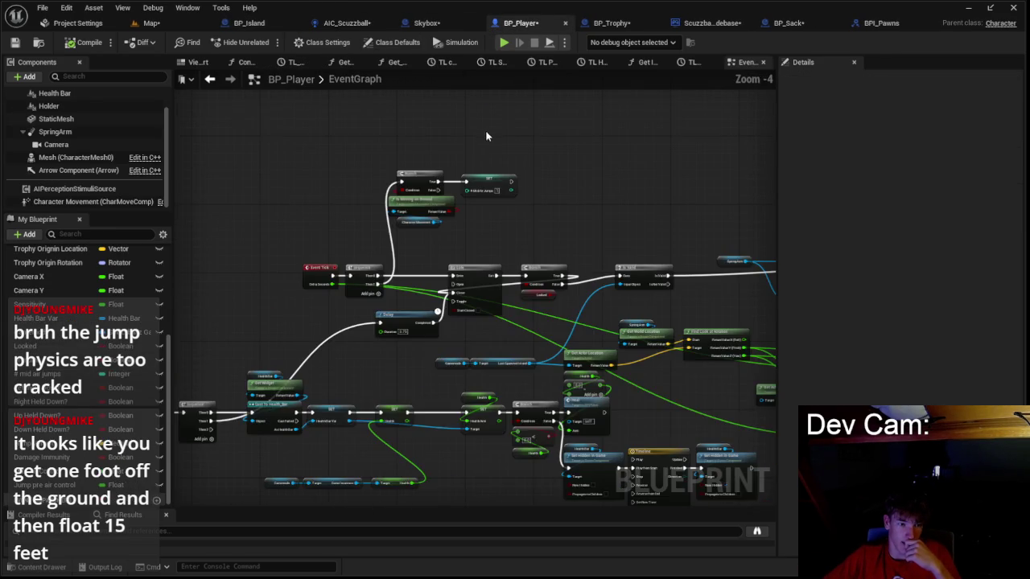
click(624, 25)
scroll(493, 198, down, 2)
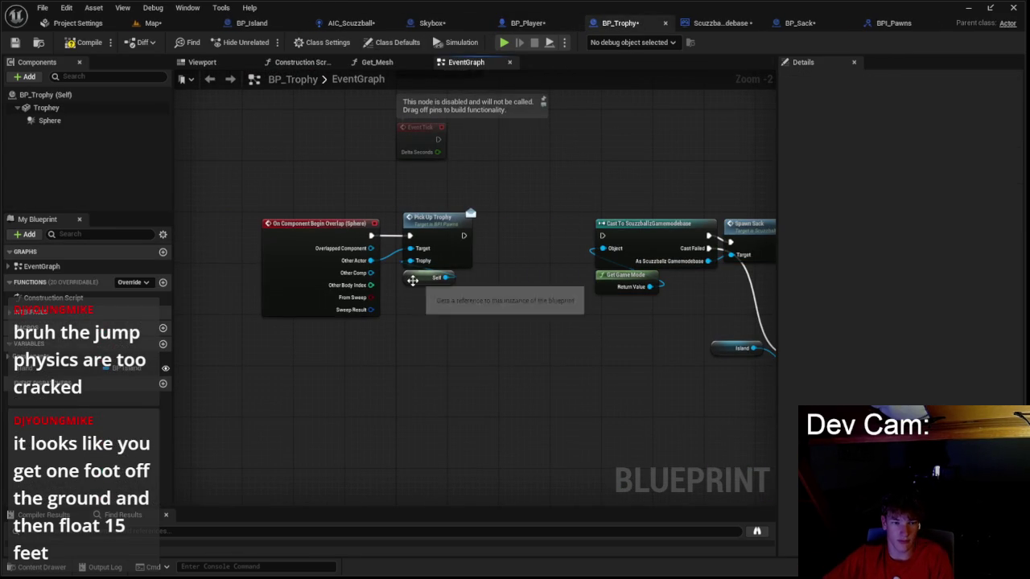
drag(412, 280, 245, 307)
drag(441, 189, 602, 324)
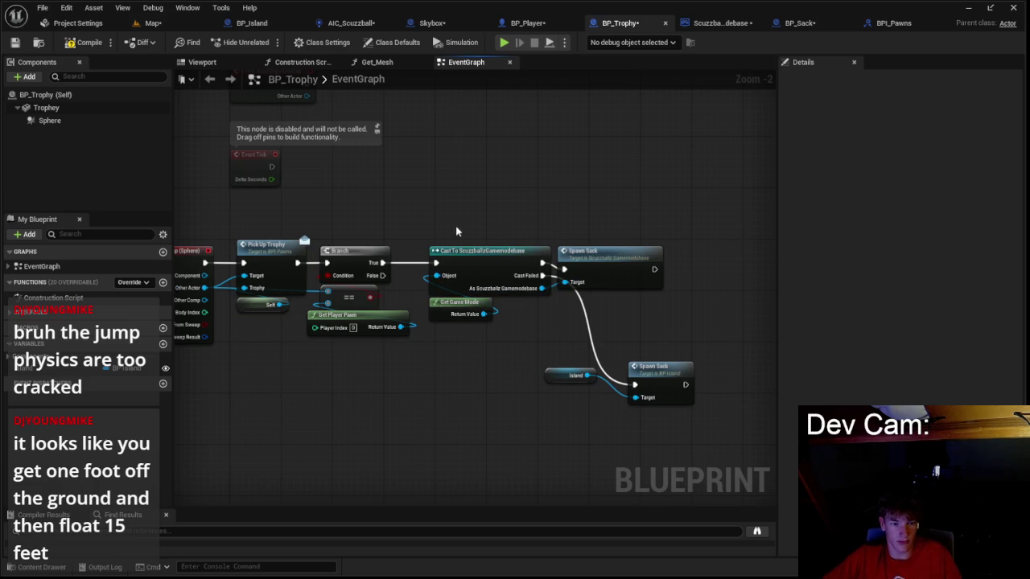
drag(519, 304, 581, 250)
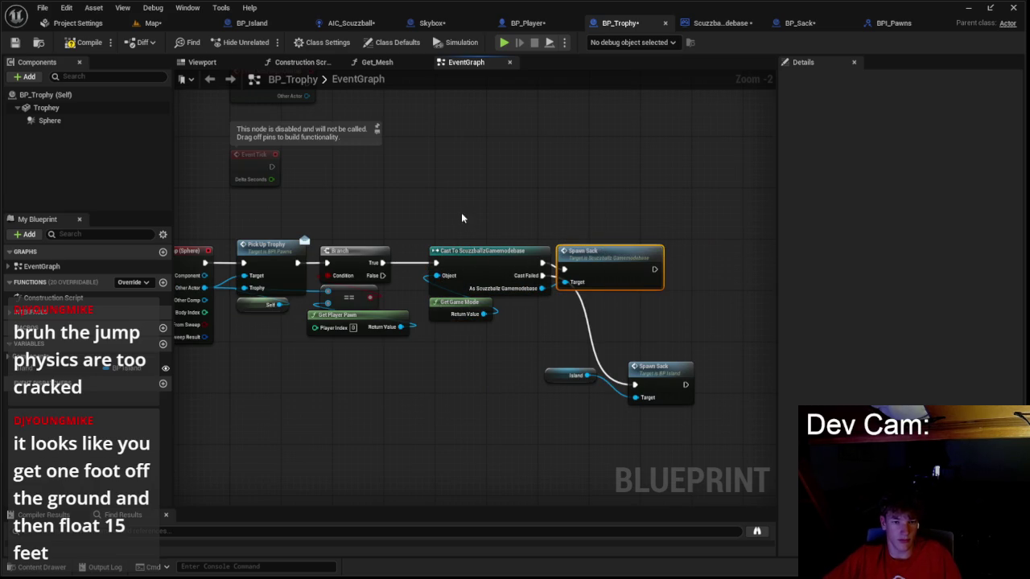
drag(453, 240, 568, 310)
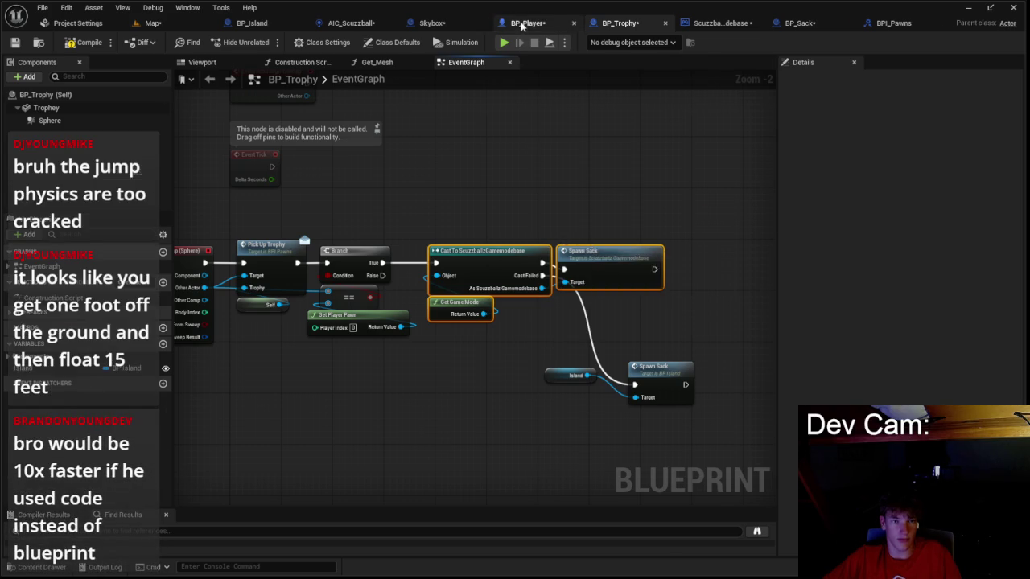
- Pan and zoom around the BP_Player graph to locate the trophy pickup nodes
click(522, 25)
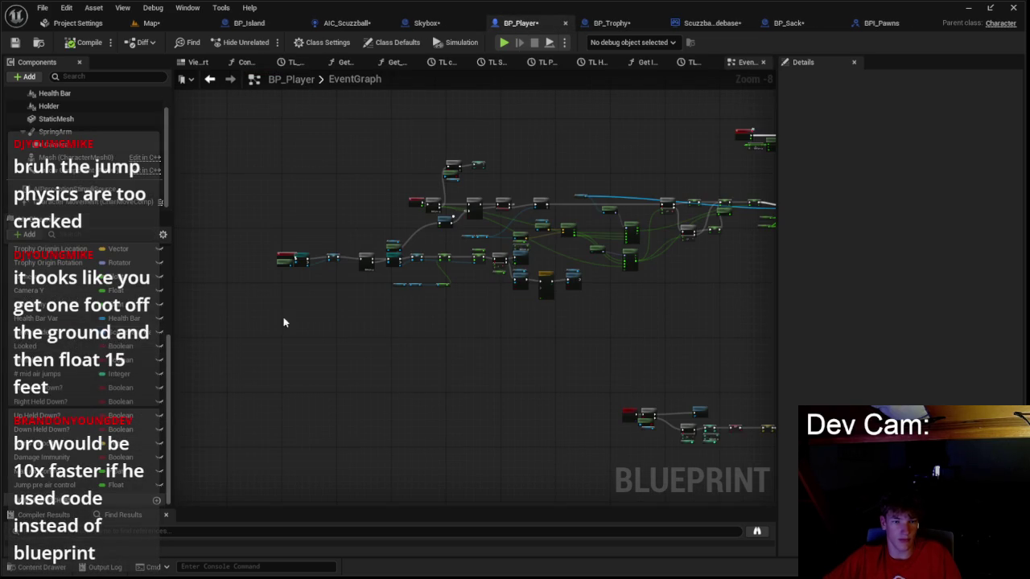
scroll(529, 330, up, 4)
scroll(603, 359, down, 4)
scroll(684, 415, up, 5)
mouse_move(606, 439)
mouse_down()
mouse_move(308, 285)
mouse_move(367, 298)
mouse_up()
scroll(499, 319, down, 3)
scroll(507, 232, up, 2)
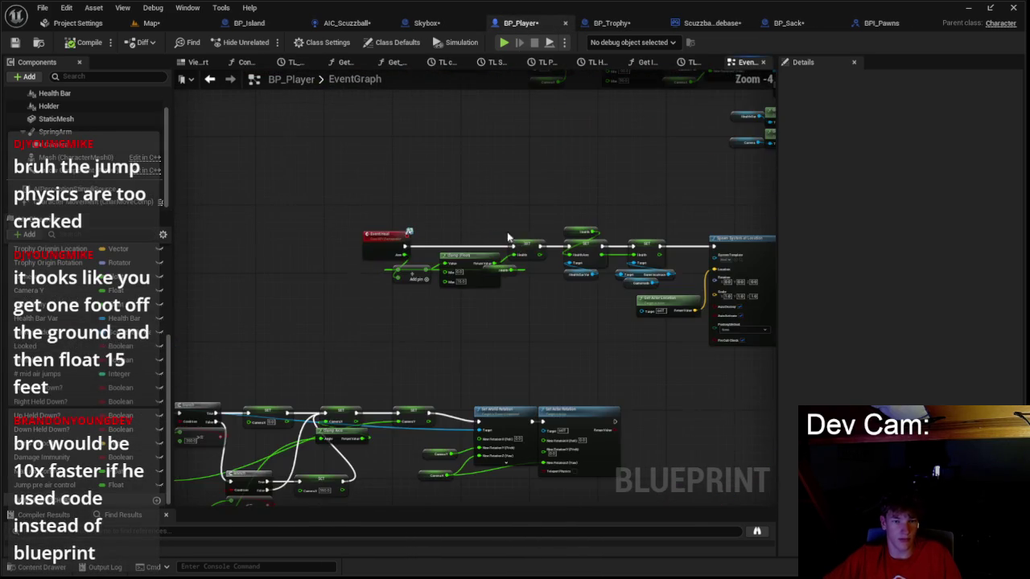
scroll(598, 340, down, 6)
scroll(598, 341, up, 6)
drag(574, 333, 305, 355)
scroll(424, 333, down, 5)
scroll(433, 231, up, 7)
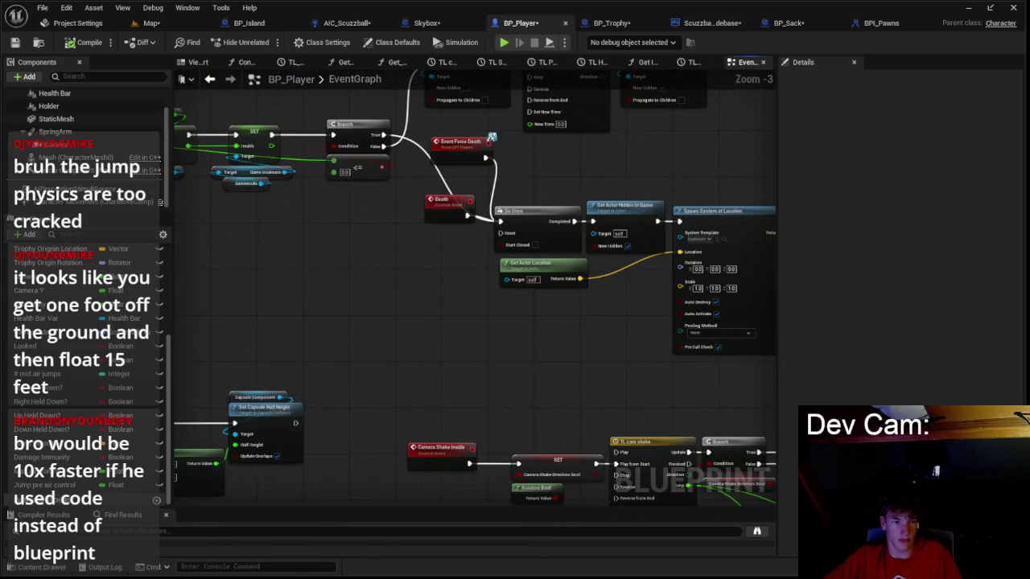
scroll(406, 289, down, 5)
scroll(311, 186, up, 3)
scroll(364, 250, down, 7)
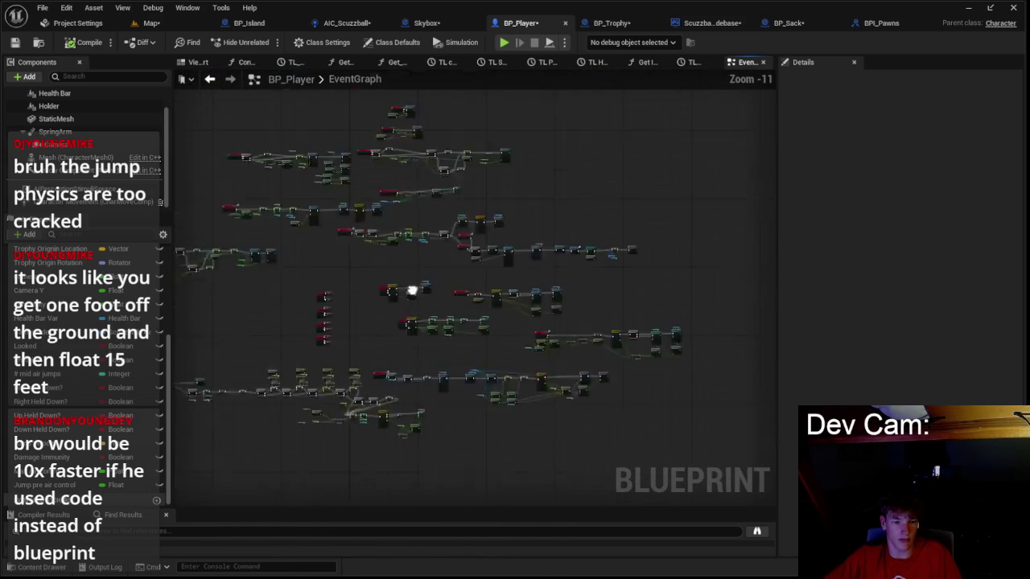
scroll(402, 294, up, 6)
scroll(421, 254, up, 1)
scroll(451, 270, up, 2)
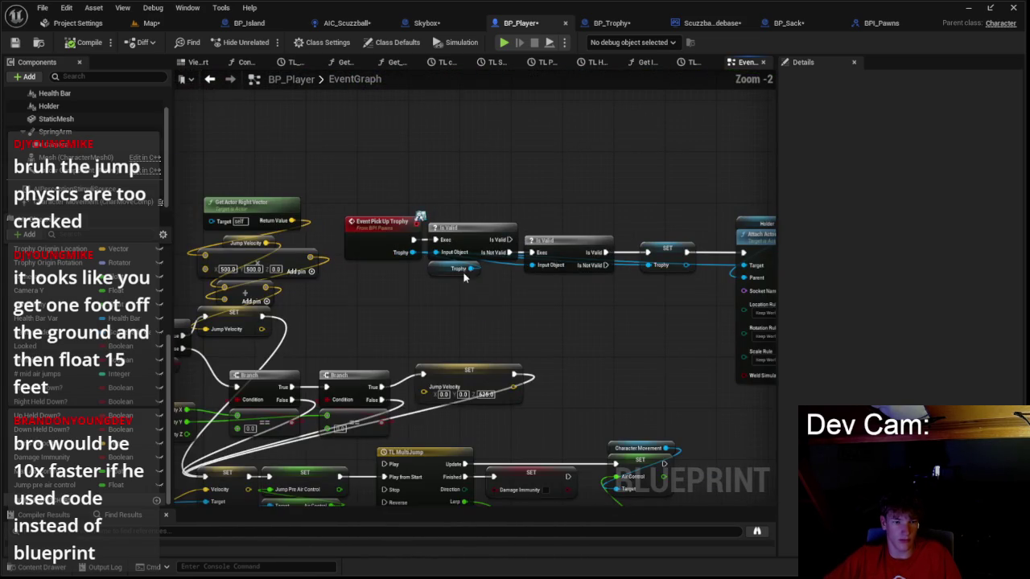
- Drop a Gamemode getter near the pickup nodes and shift the pickup nodes right to make room
click(89, 332)
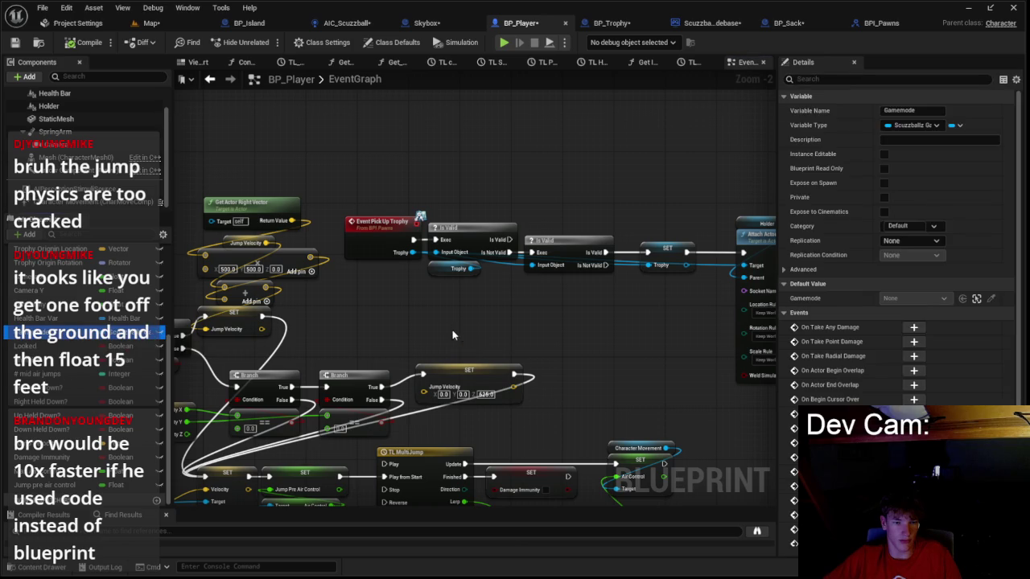
mouse_move(715, 330)
mouse_down()
mouse_move(263, 342)
mouse_move(316, 356)
mouse_up()
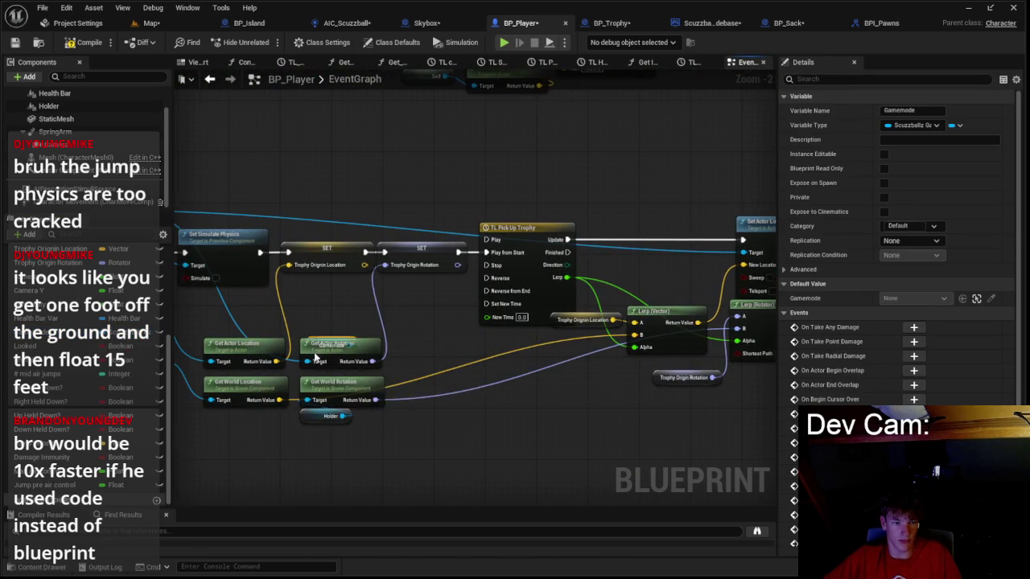
scroll(479, 362, down, 2)
drag(744, 383, 723, 391)
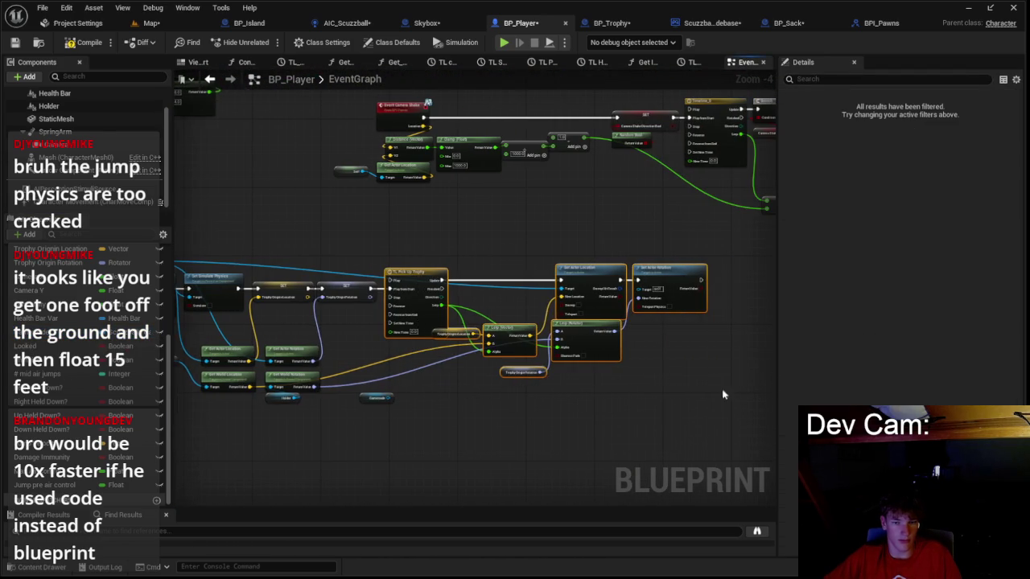
drag(422, 275, 541, 280)
scroll(541, 278, up, 2)
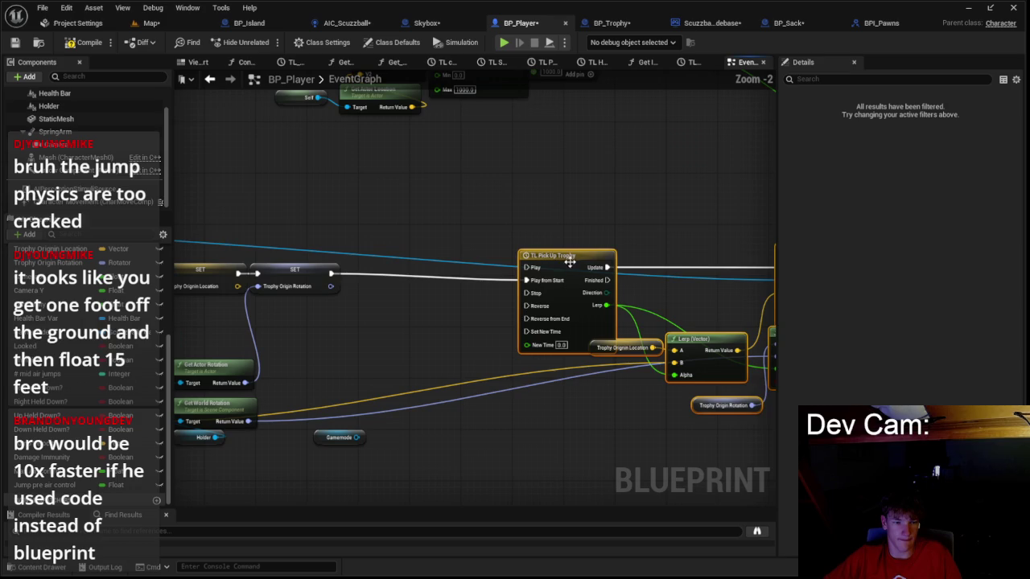
- Add a Spawn Sack call from the Gamemode pin and place it before TL Pick Up Trophy
drag(382, 354, 382, 354)
text(spaw)
text(ack)
key(Return)
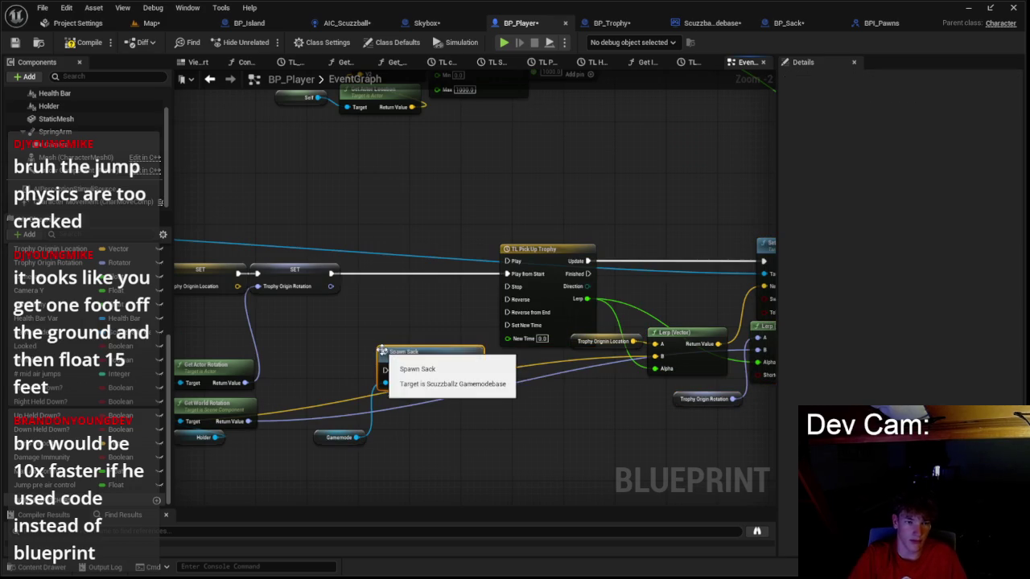
drag(398, 371, 387, 287)
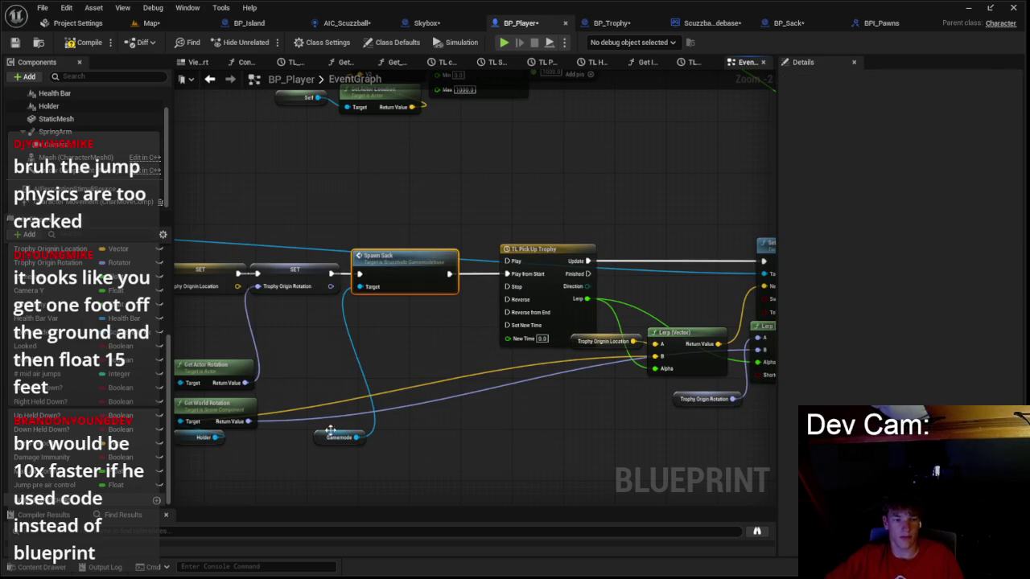
drag(330, 432, 378, 320)
click(151, 22)
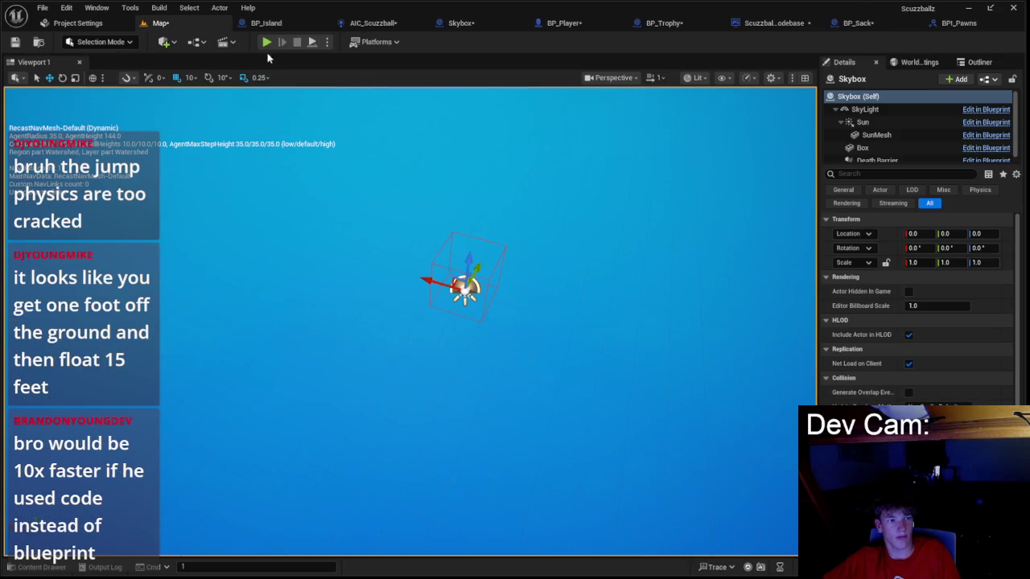
- Save all, skipping the BP_Trophy and BP_Player assets that fail to save, and start a play-test
key(ctrl+s)
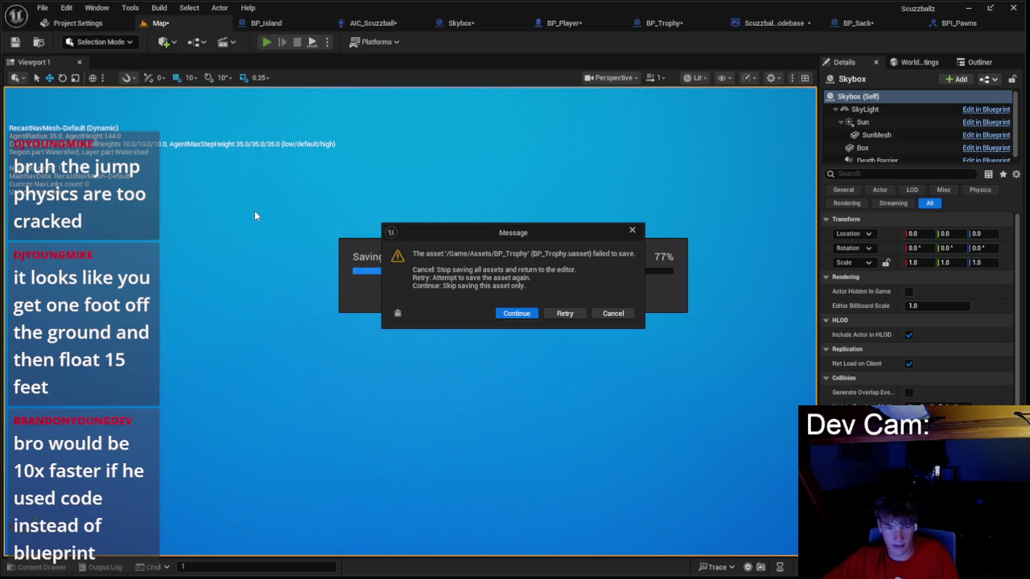
click(501, 314)
click(567, 302)
key(ctrl+s)
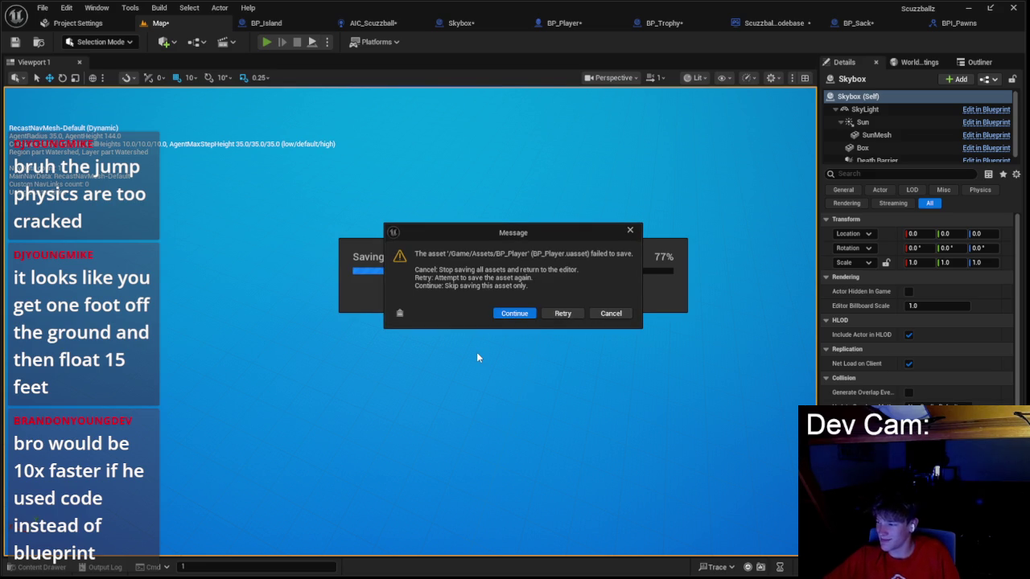
click(531, 315)
click(567, 300)
key(alt+p)
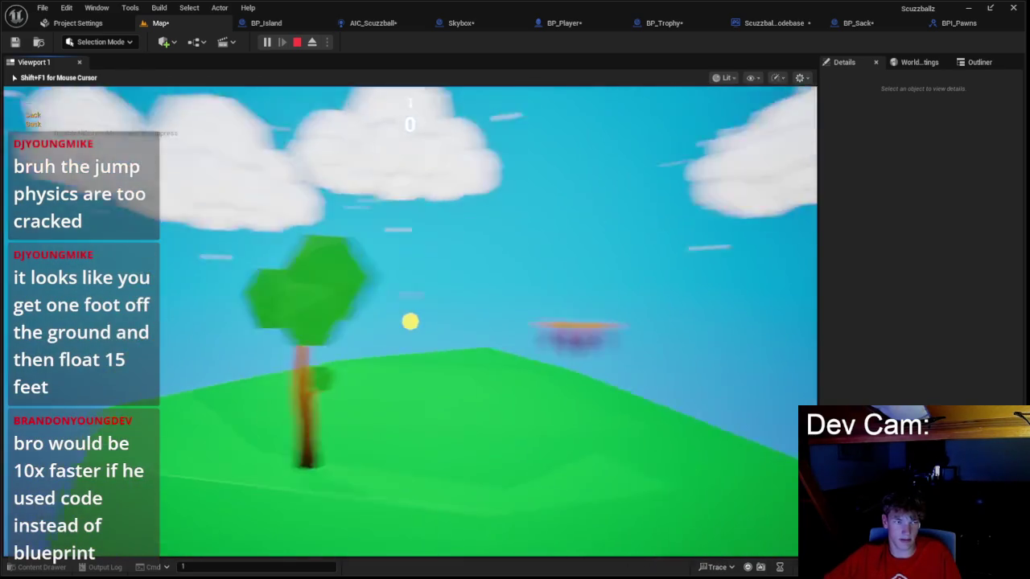
- Stop the play-test after checking the sack spawns following the trophy pickup
key(Escape)
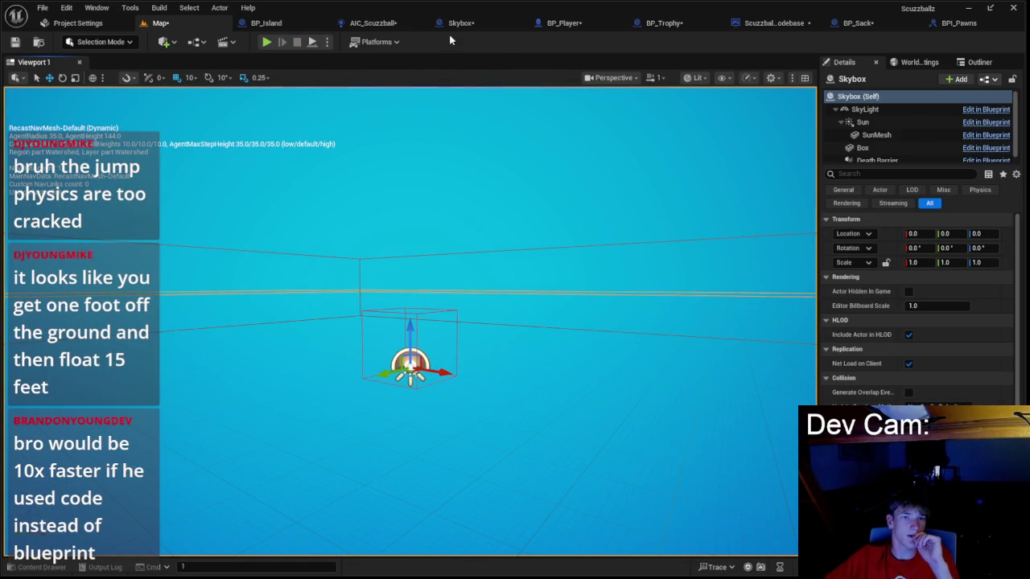
- Go to BP_Island's Spawn Sack event, trying a Do Once node and then undoing it
click(791, 23)
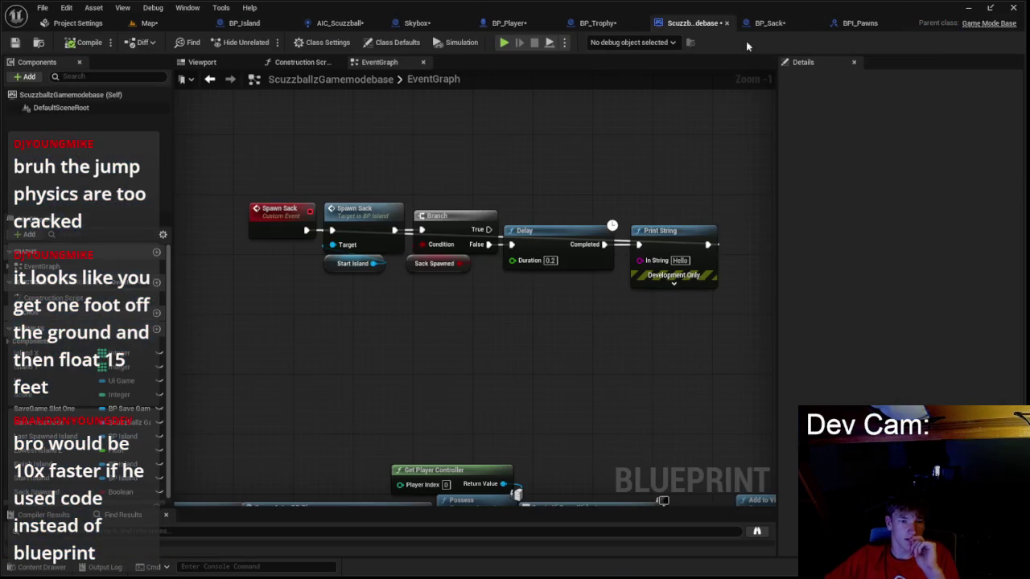
double_click(374, 212)
drag(500, 297, 541, 304)
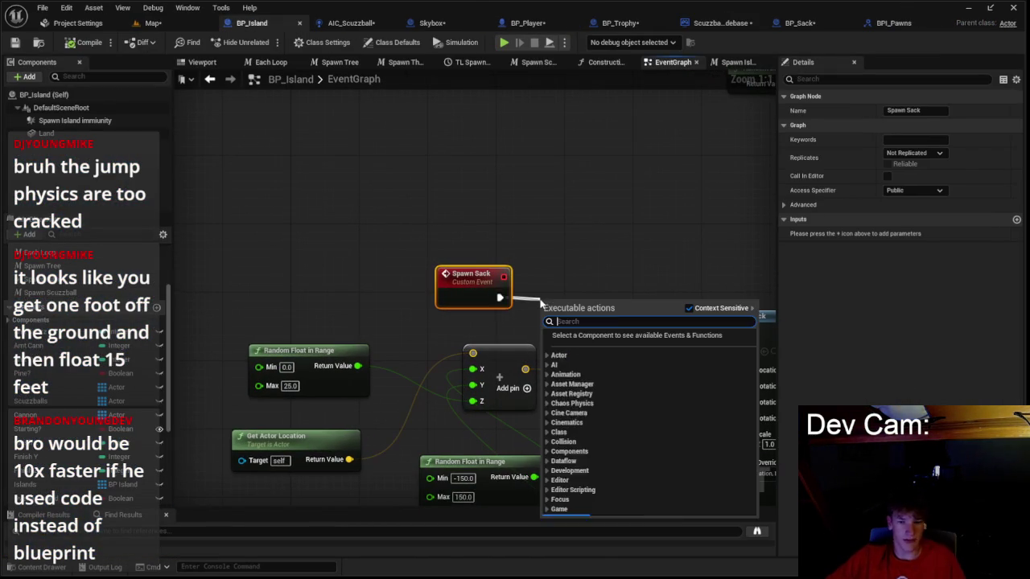
text(do once)
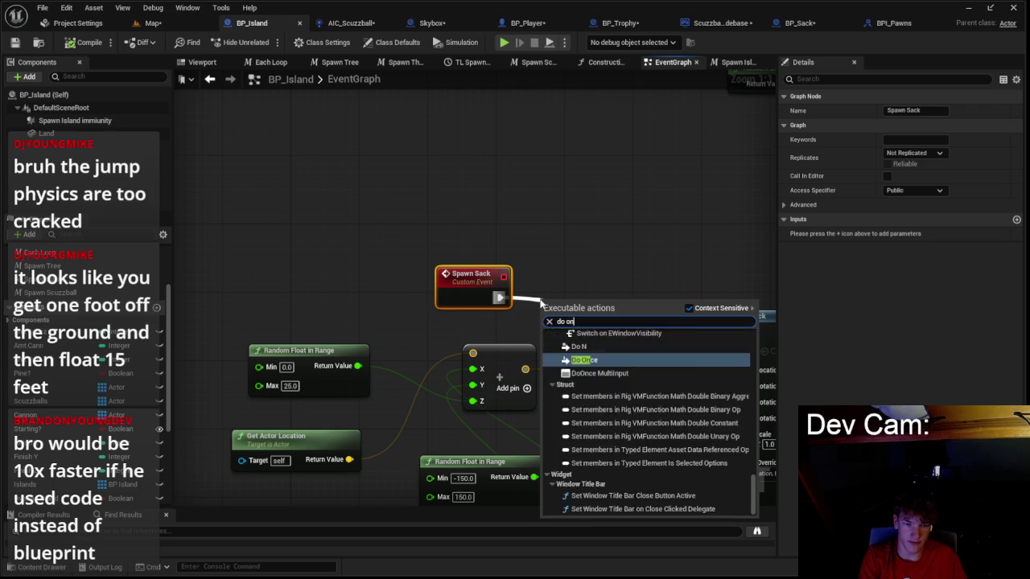
key(Return)
drag(588, 301, 578, 291)
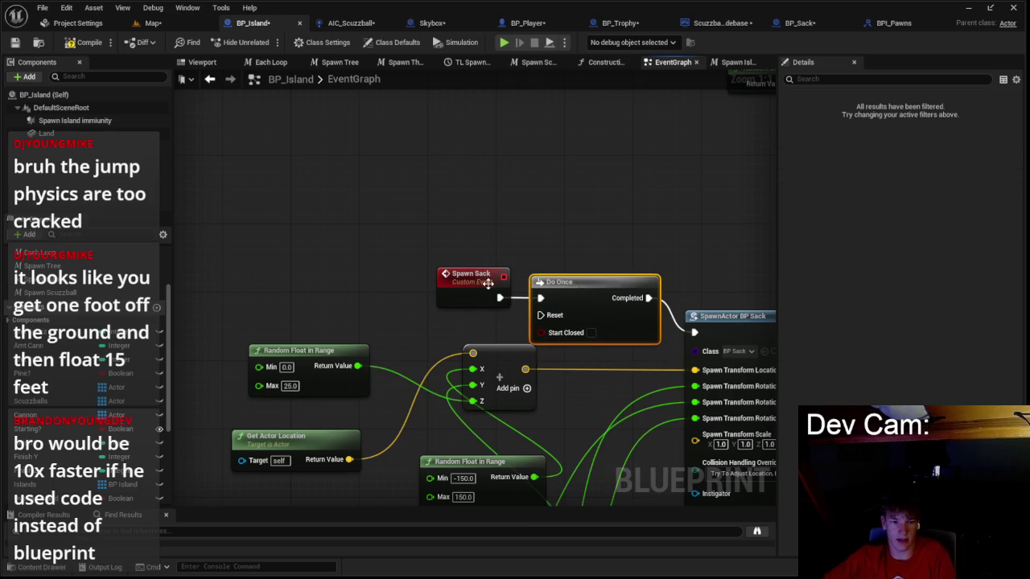
key(ctrl+z)
key(ctrl+z)
- Add Cast To ScuzzballzGamemodebase after Spawn Sack, with Get Game Mode feeding its object input
drag(400, 304, 400, 304)
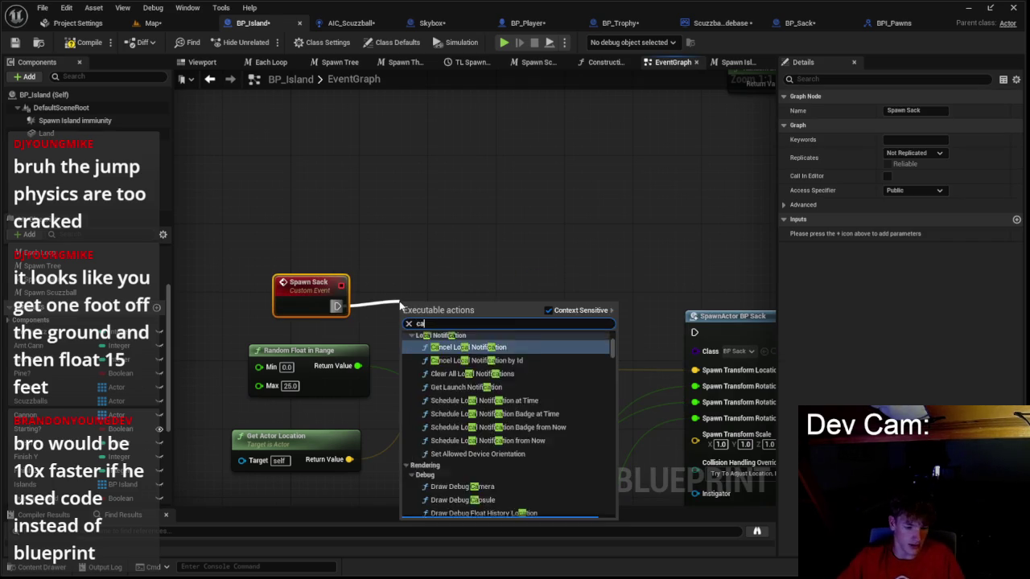
text(cast to gamemo)
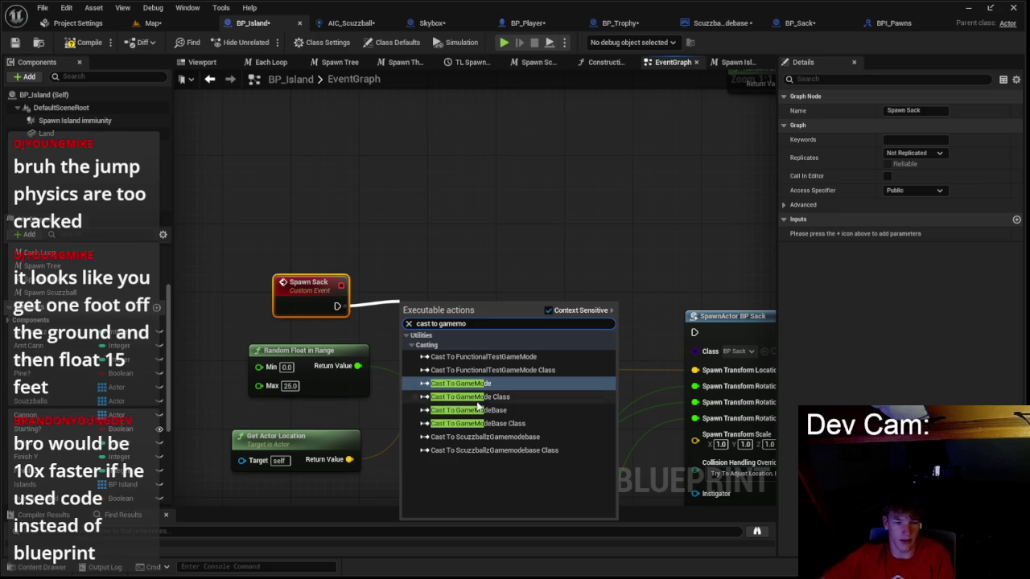
click(474, 410)
drag(337, 306, 400, 313)
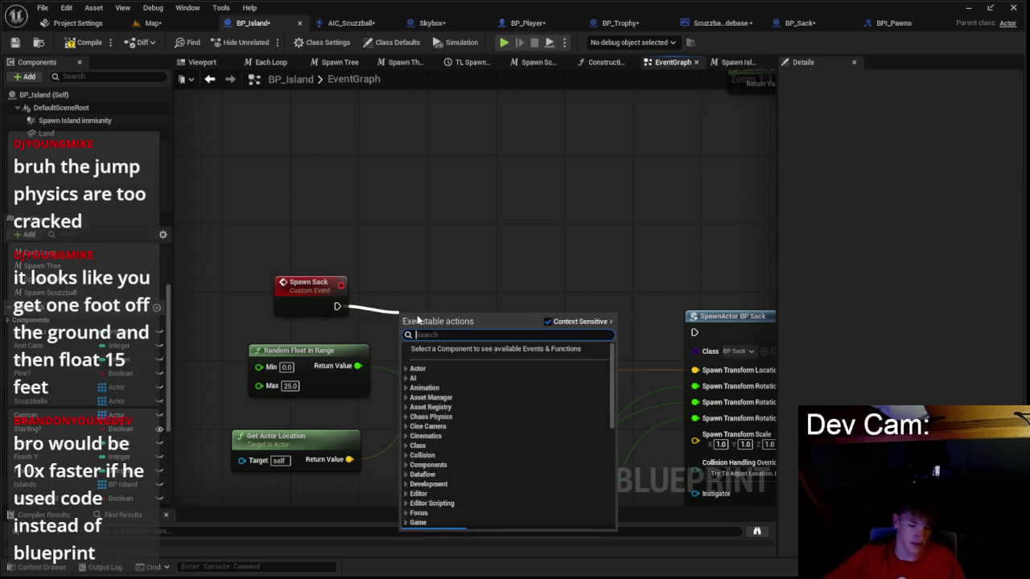
text(cast to scu)
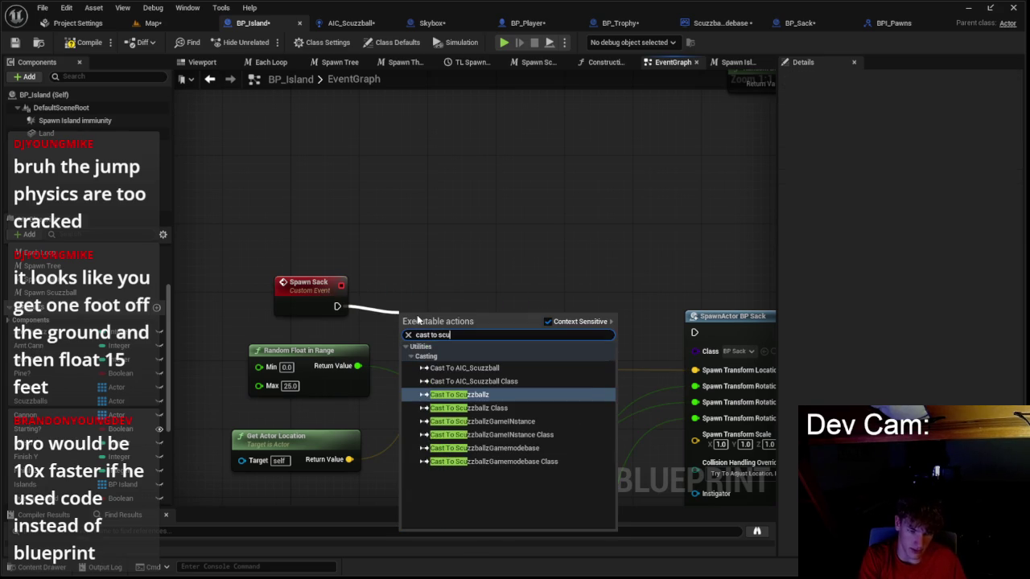
click(485, 448)
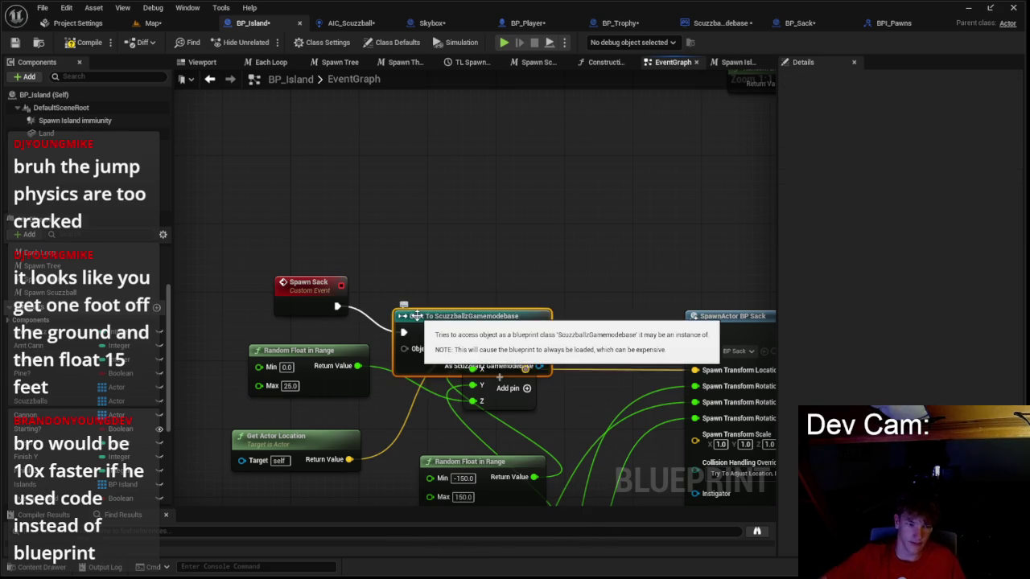
drag(427, 323, 362, 326)
text(get ga)
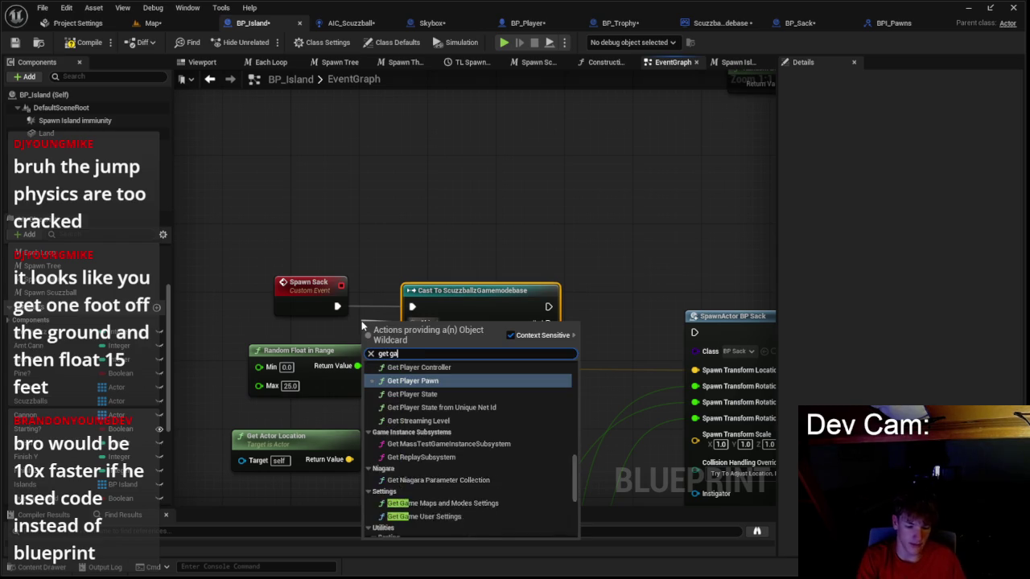
text(memode)
key(Return)
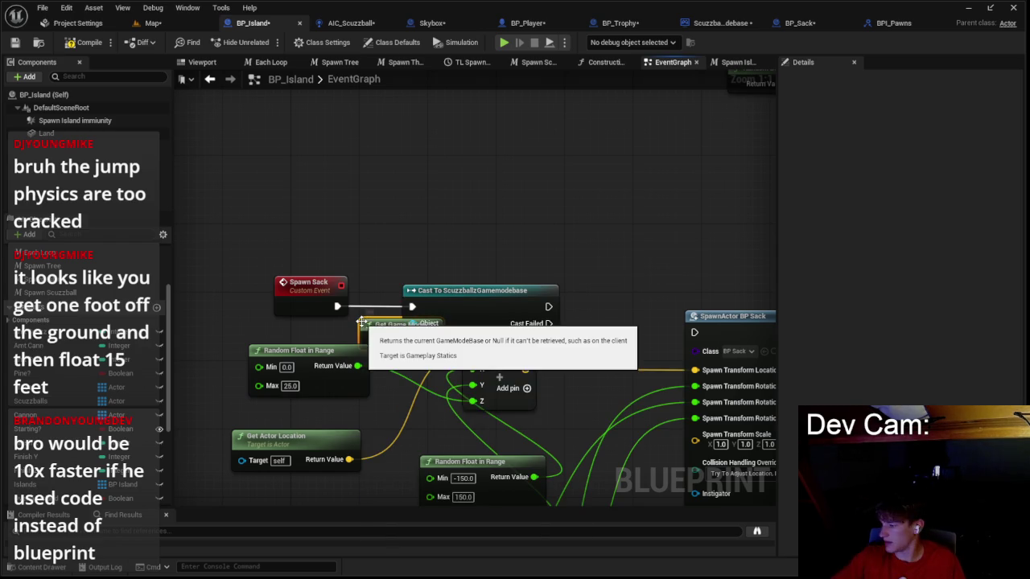
drag(316, 301, 352, 294)
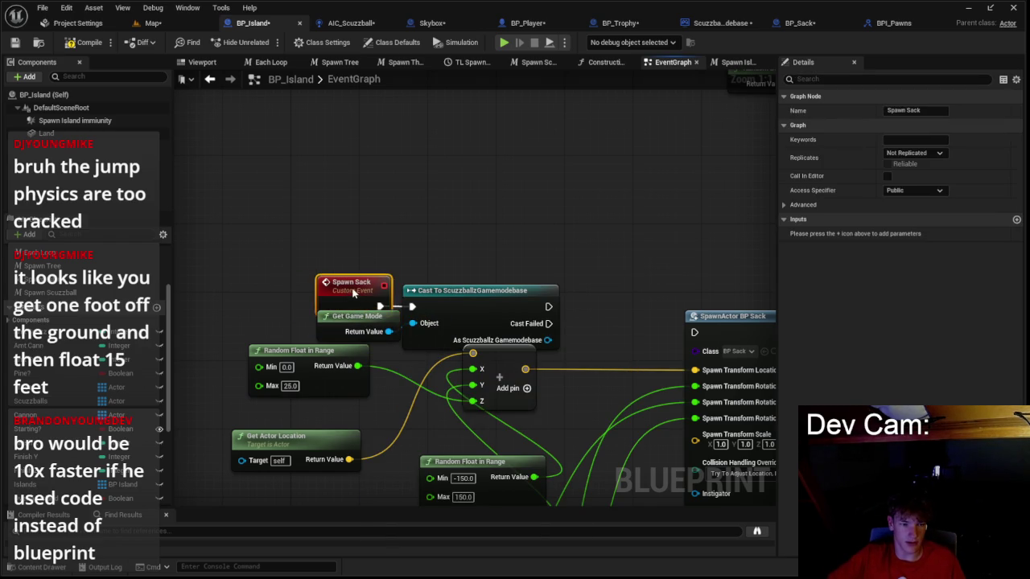
drag(440, 306, 320, 297)
- Branch on the cast's Sack Spawned value, wiring False into SpawnActor BP Sack
drag(428, 331, 451, 334)
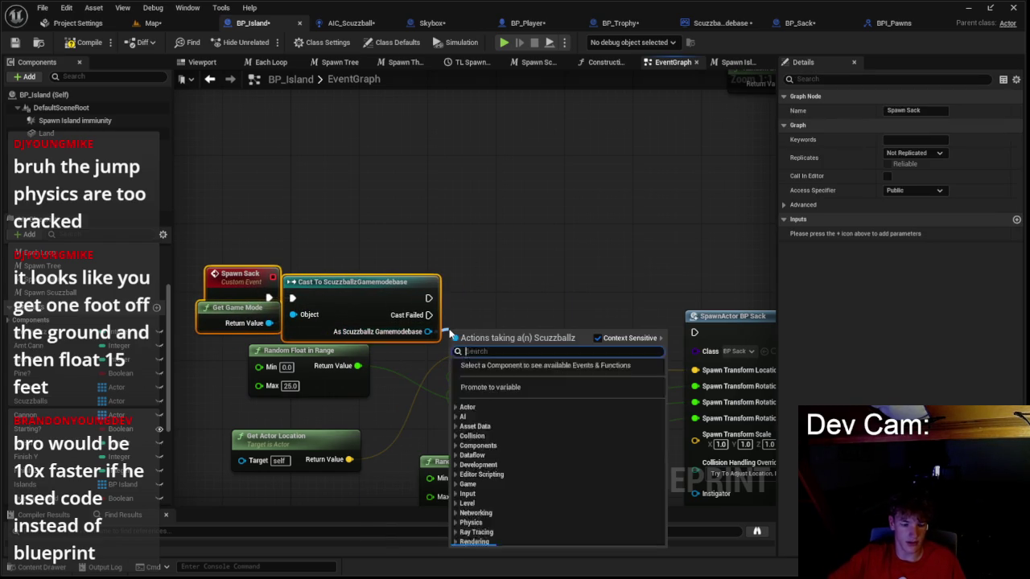
text(get sack)
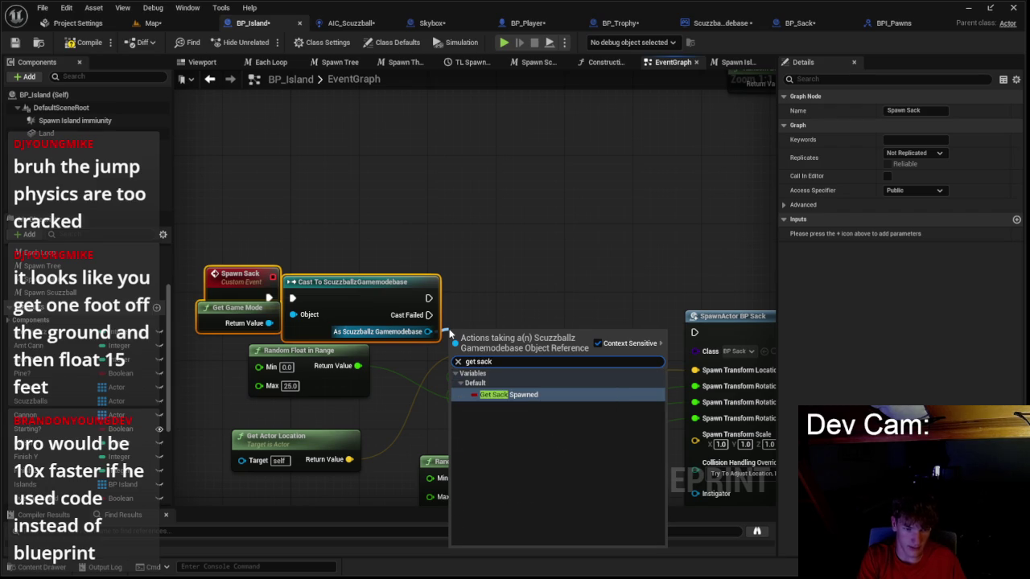
key(Return)
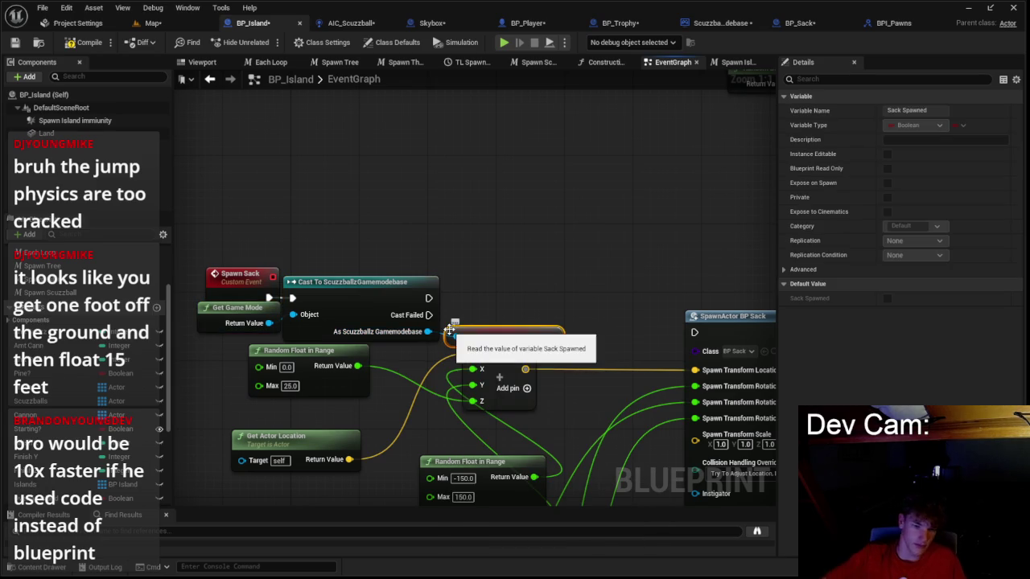
drag(429, 298, 564, 307)
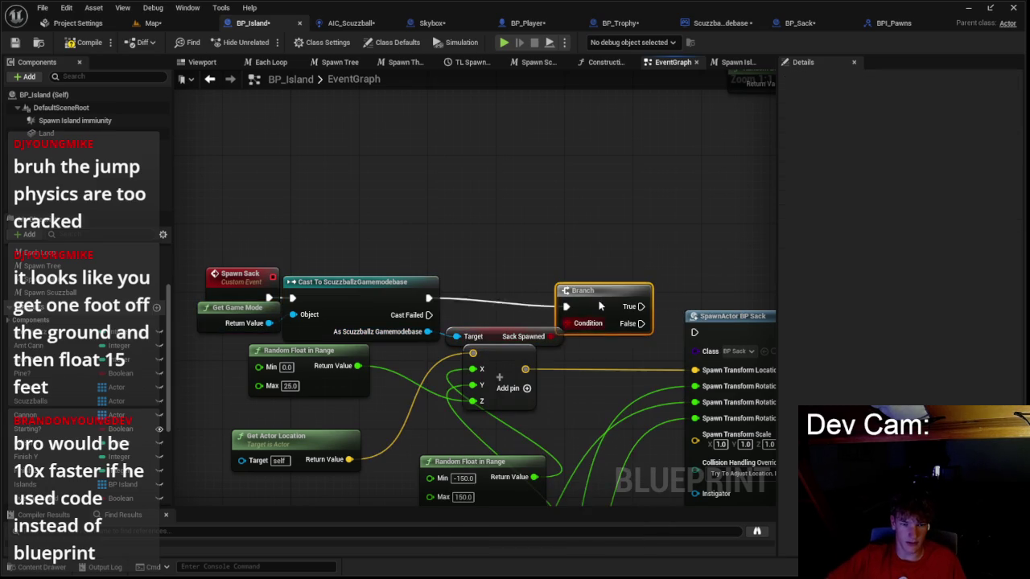
drag(696, 333, 695, 333)
drag(642, 315, 688, 337)
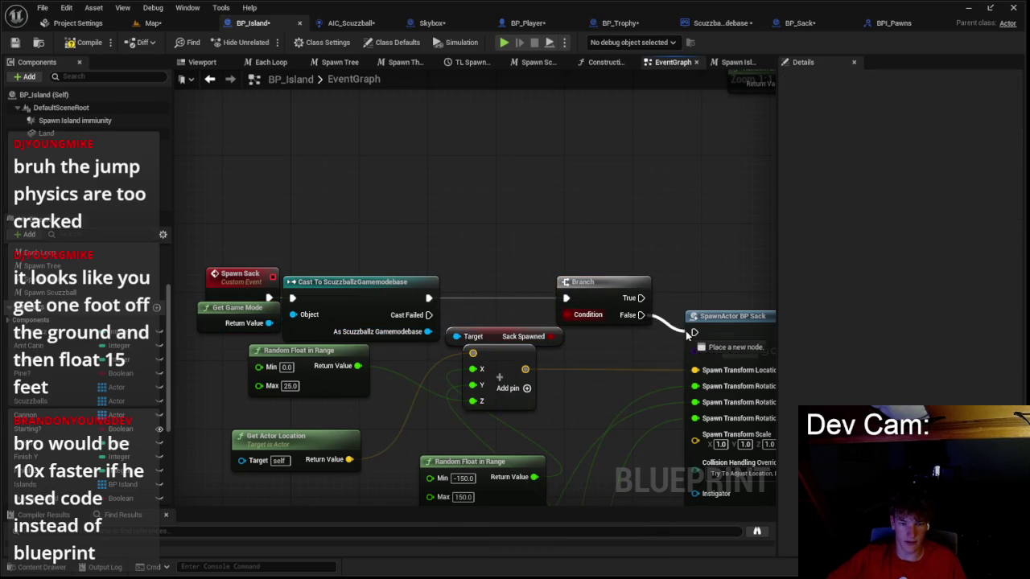
scroll(331, 242, down, 2)
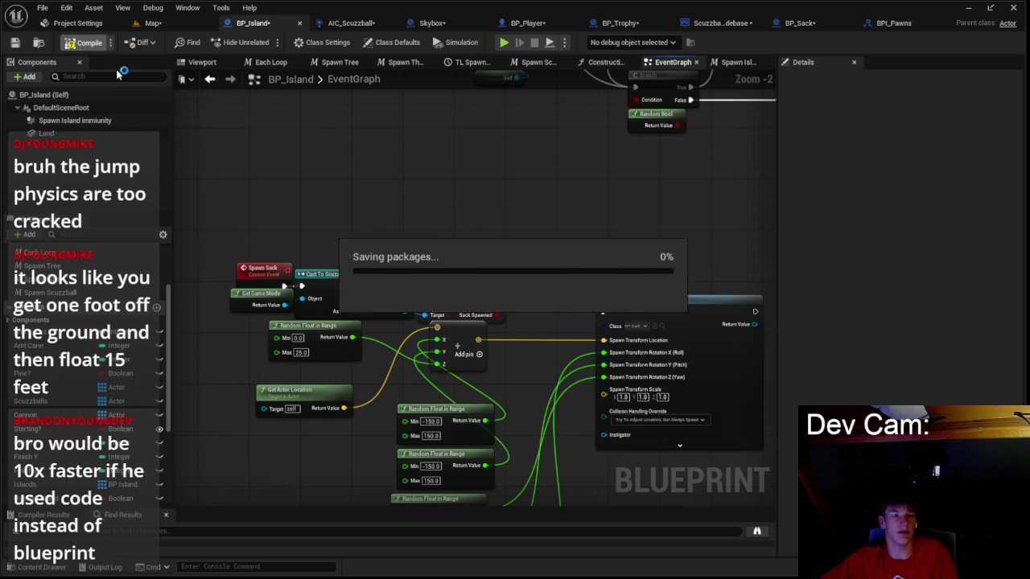
- Return to the level Map tab and launch a new Play-In-Editor session
click(186, 25)
click(269, 42)
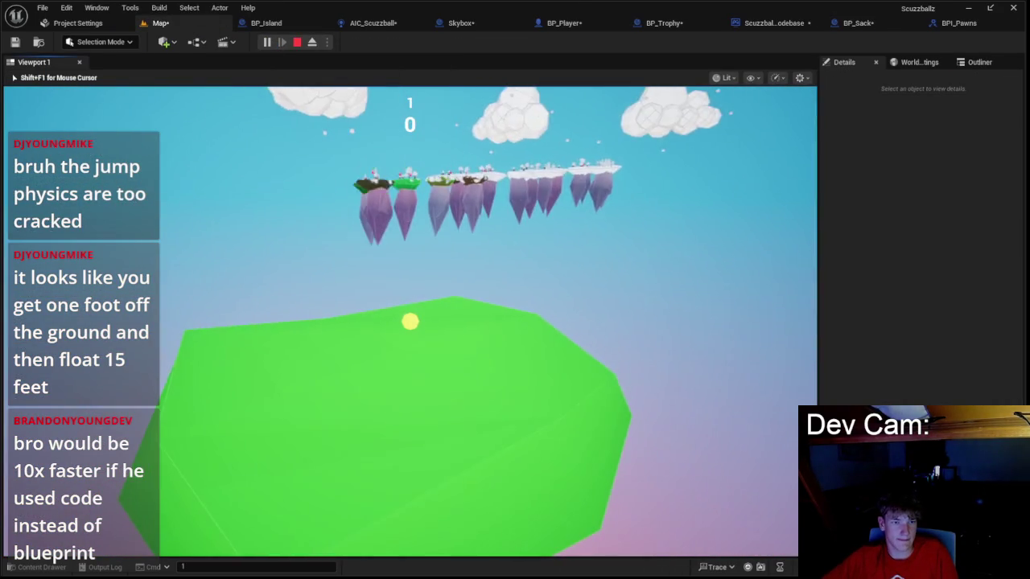
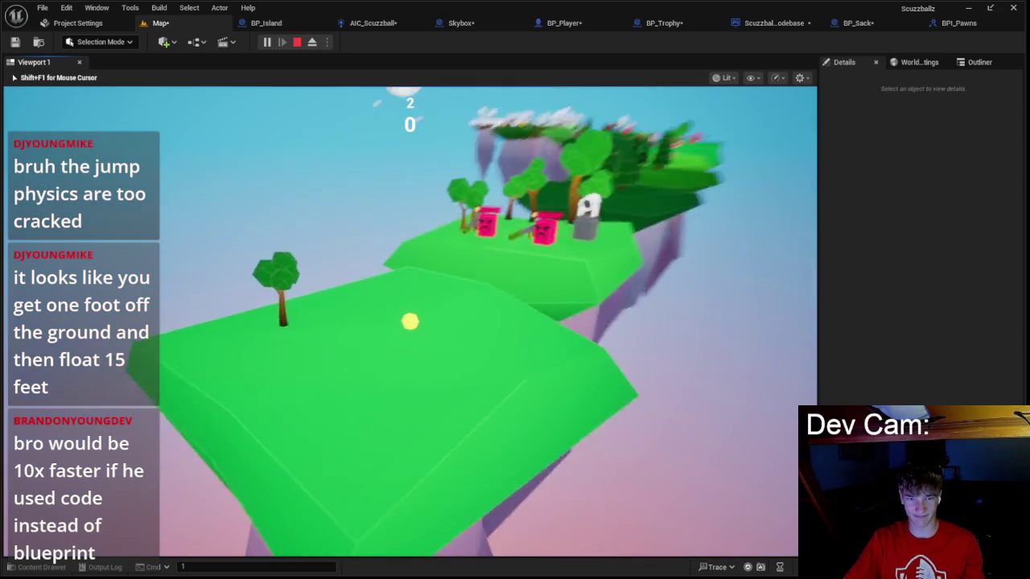
- End the play session, switch to the BP_Sack graph, and save all assets, skipping the failed Skybox
key(Escape)
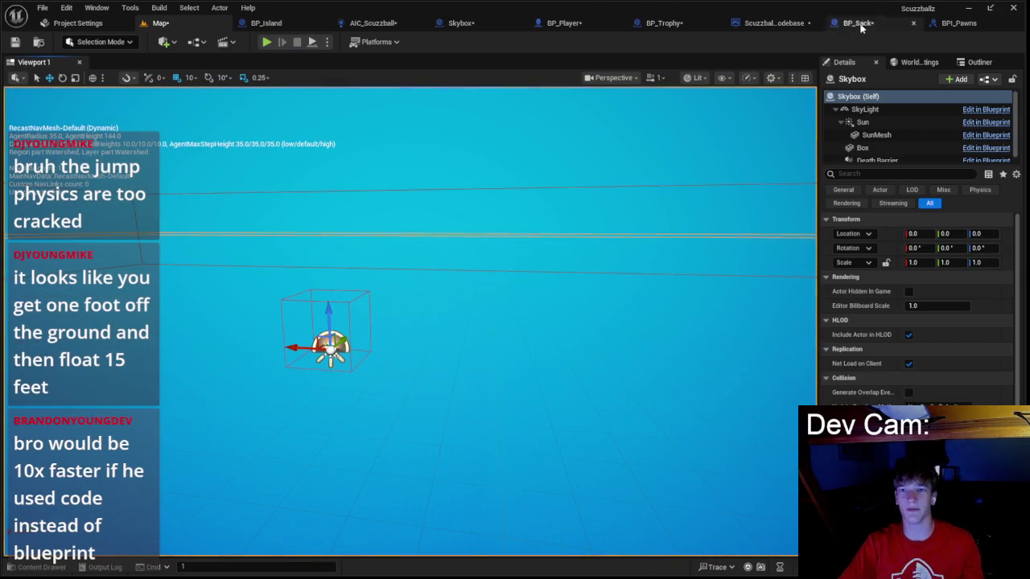
click(858, 22)
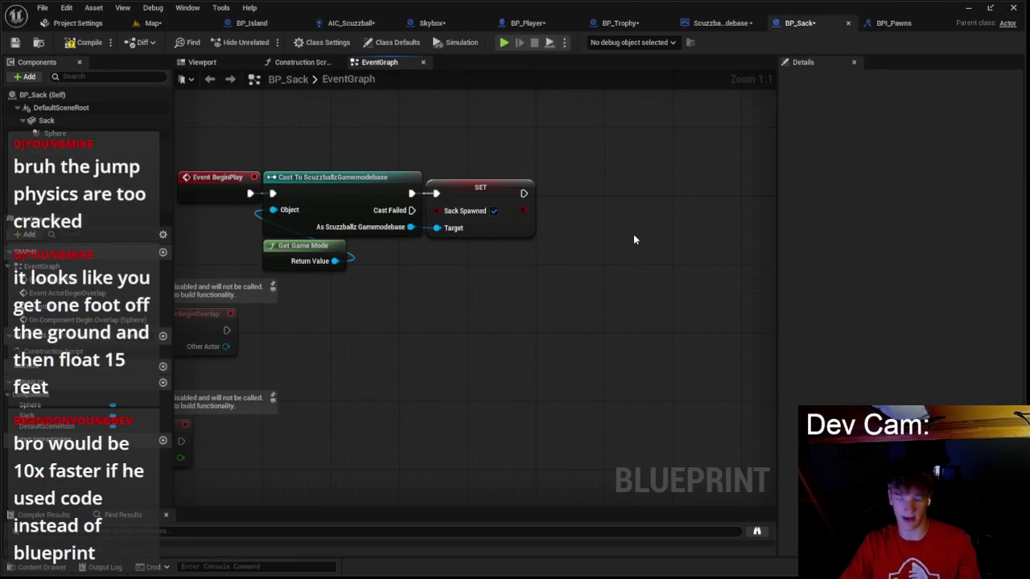
key(ctrl+s)
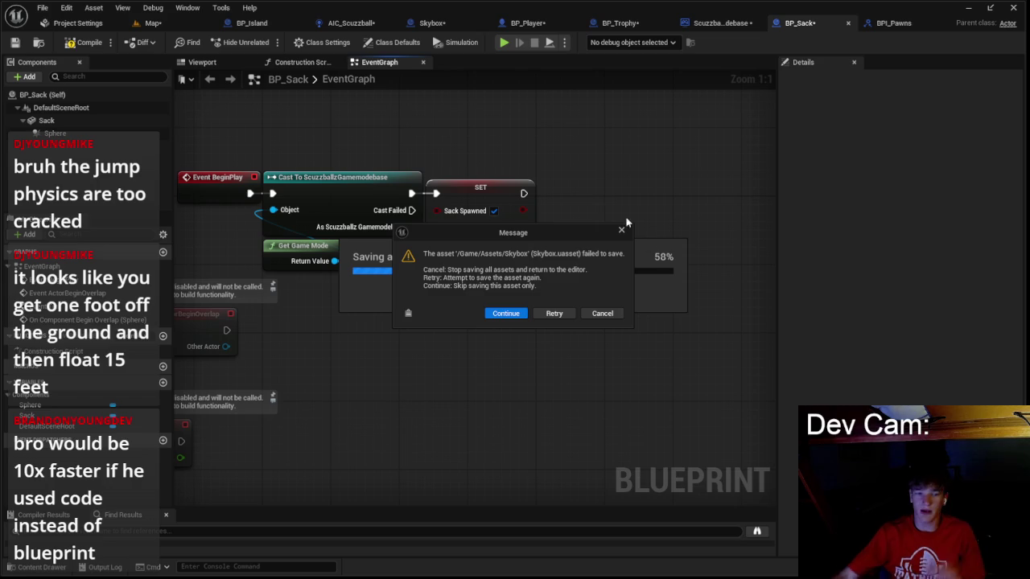
click(506, 314)
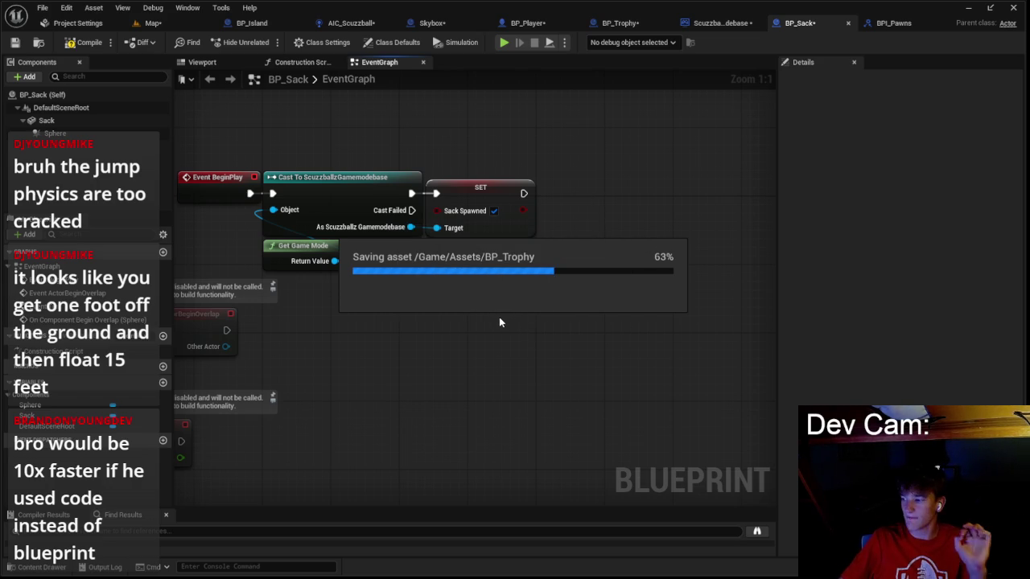
- Skip the failed saves of BP_Trophy, BP_Player, BP_Sack, Island_1, AIC_Scuzzball and the Lush assets, then dismiss the list
click(515, 316)
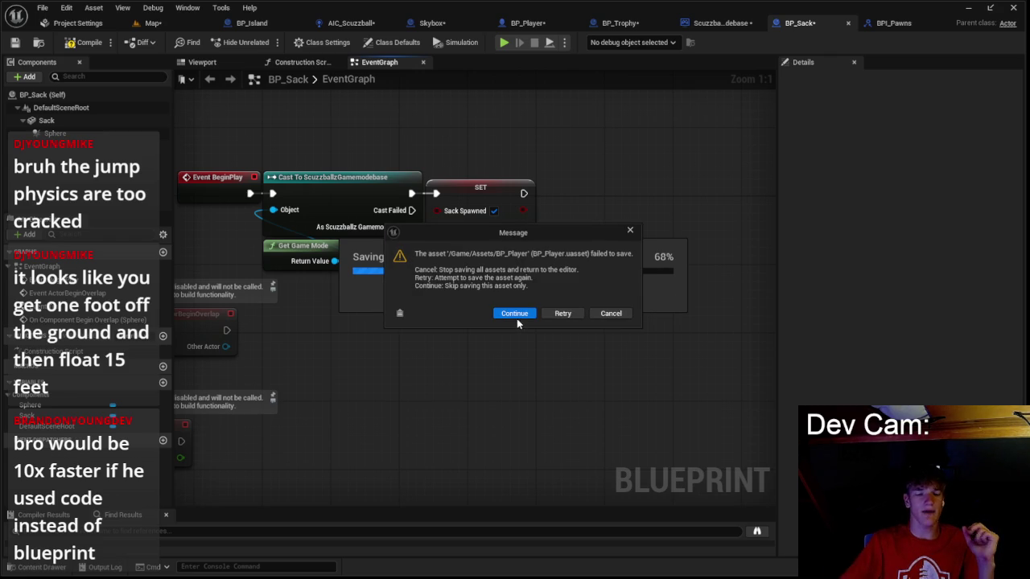
click(519, 321)
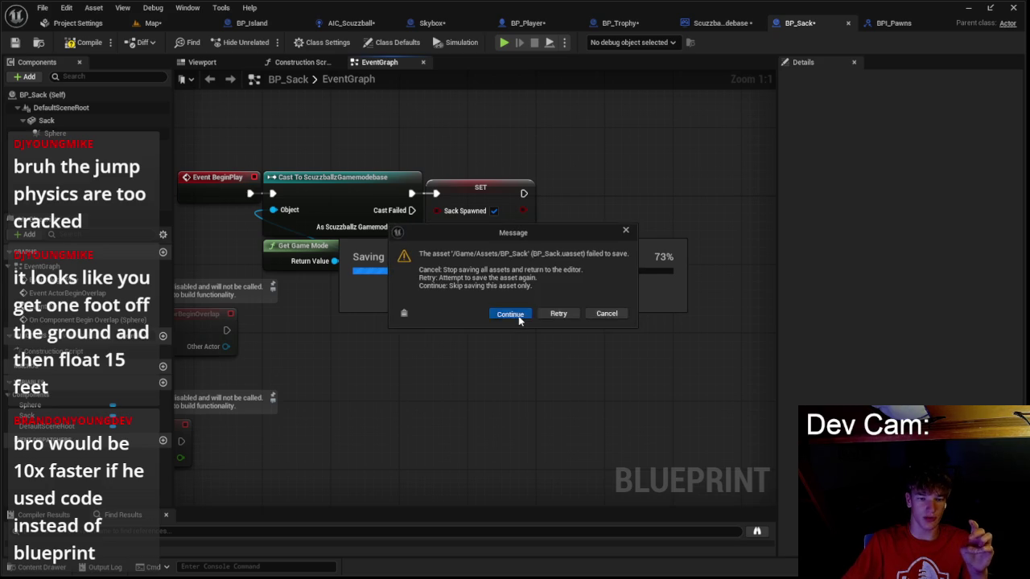
click(519, 320)
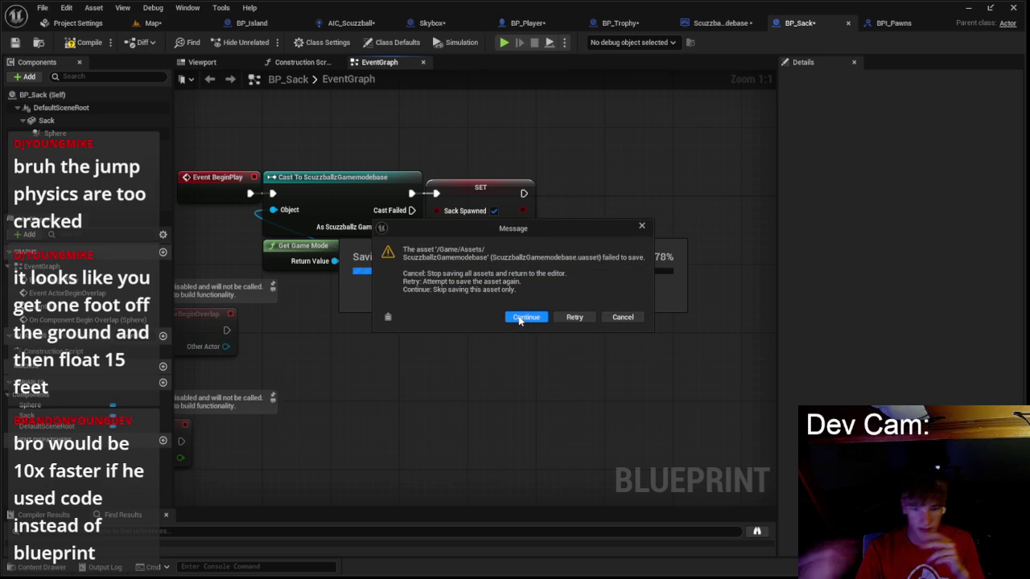
click(519, 320)
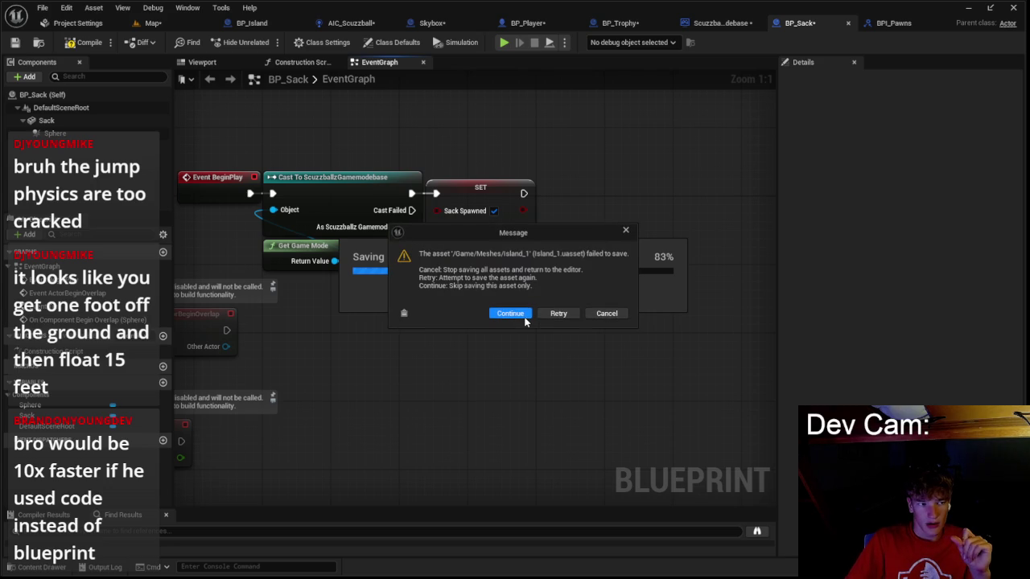
click(525, 320)
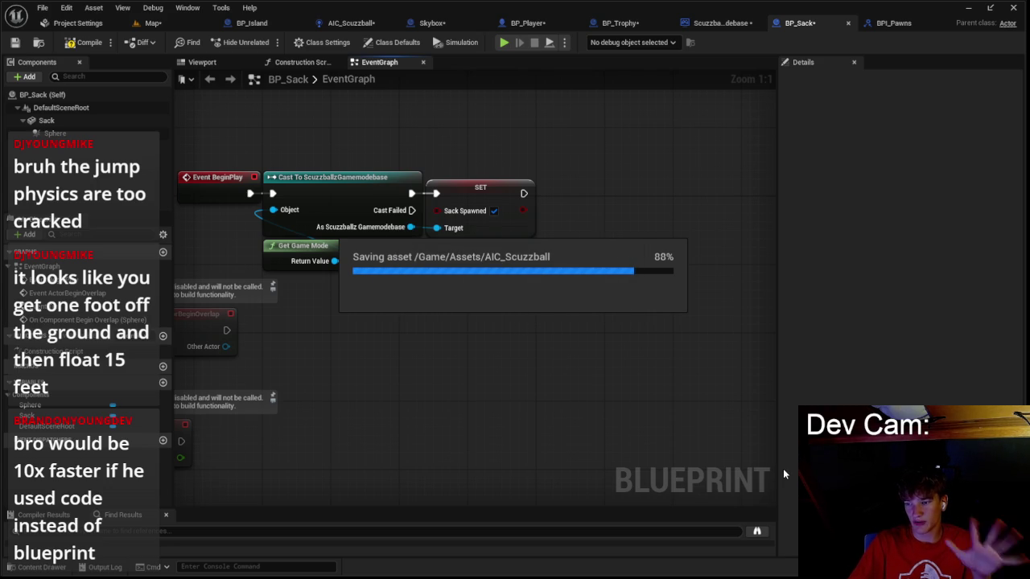
click(526, 317)
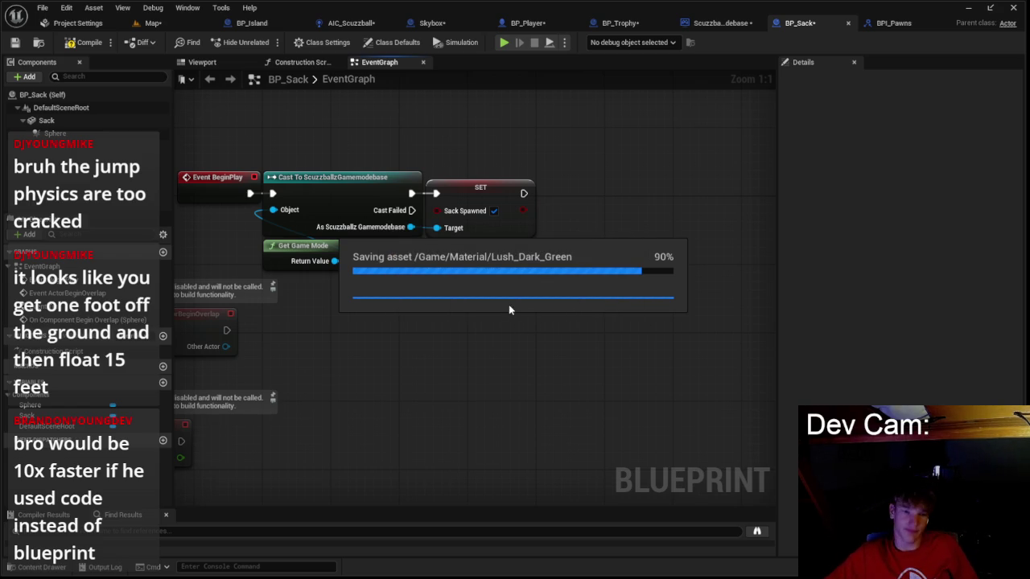
click(538, 313)
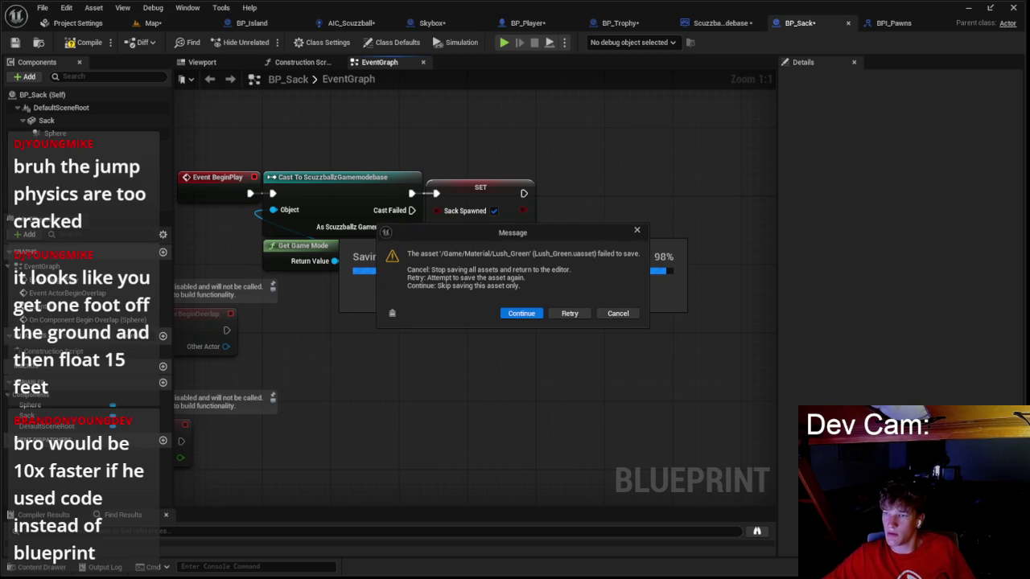
click(527, 313)
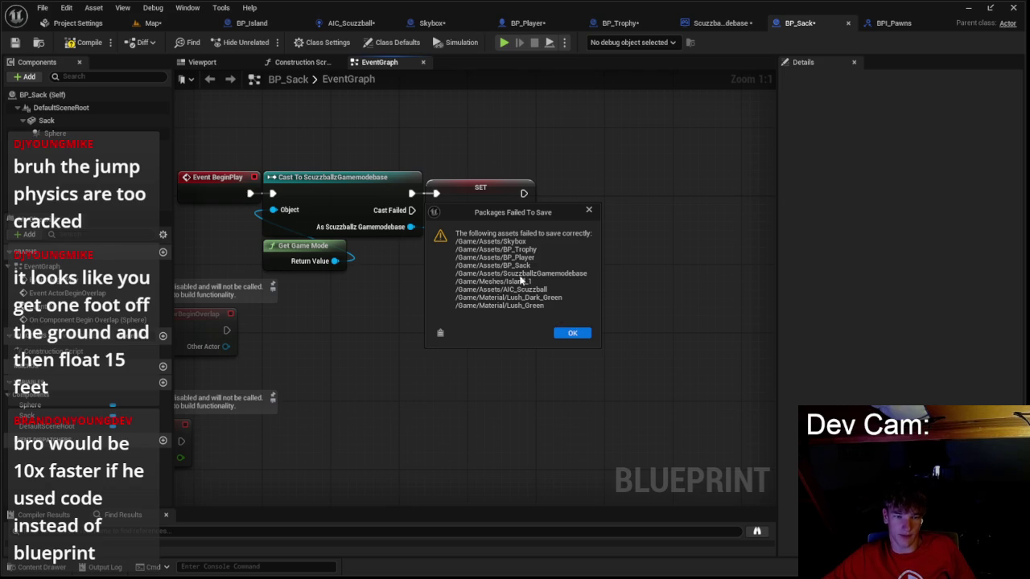
click(572, 334)
scroll(531, 341, down, 5)
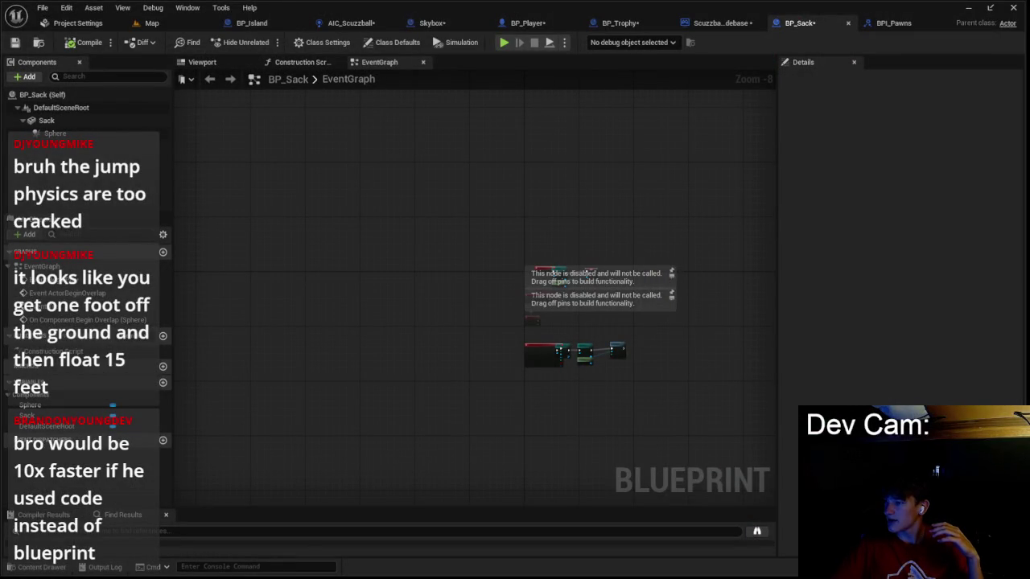
- Bring the Scuzzballz level editor in front of BP_Sack and reposition its window
key(alt+Tab)
drag(1022, 104, 763, 135)
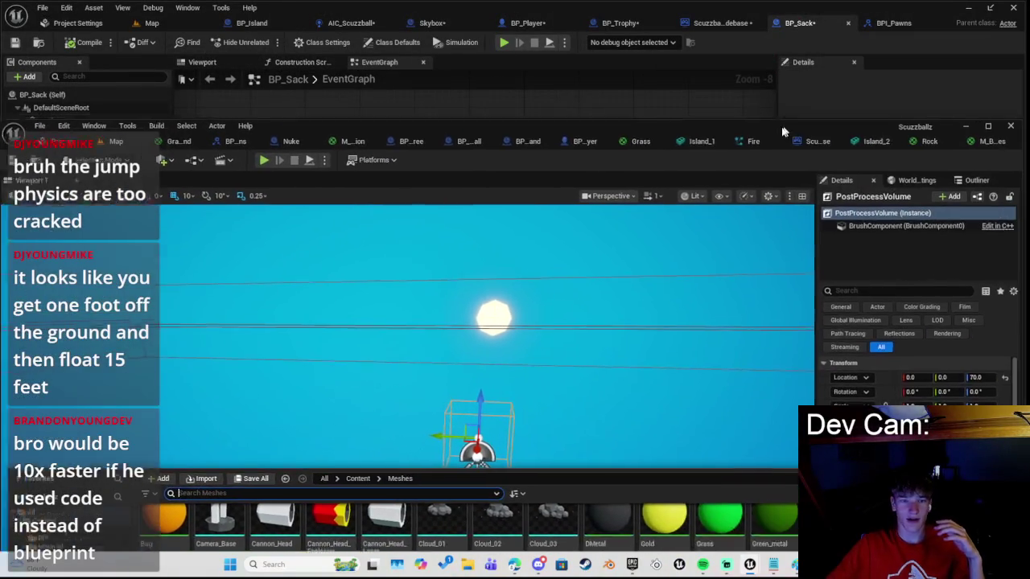